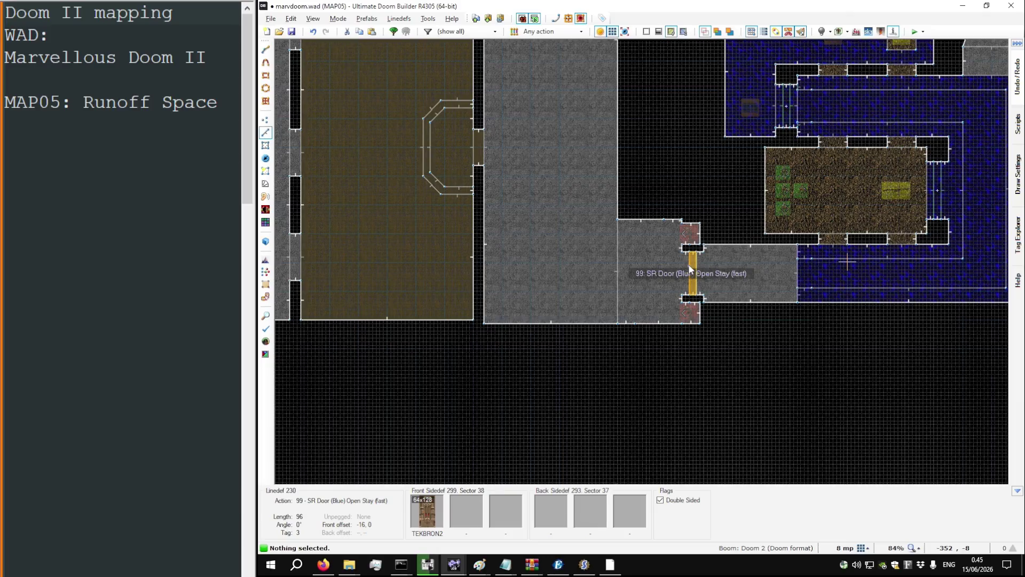
Step: In Vertices mode, stretch the alcove's top corner vertex east into the brown room
{"action": "scroll", "coordinate": [690, 268], "scroll_direction": "down", "scroll_amount": 2}
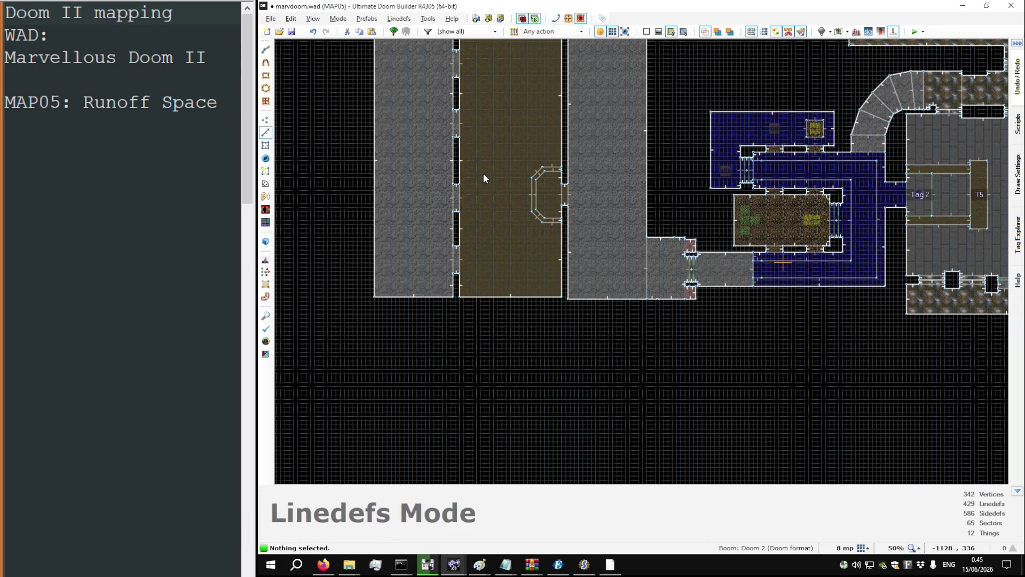
{"action": "scroll", "coordinate": [470, 165], "scroll_direction": "up", "scroll_amount": 6}
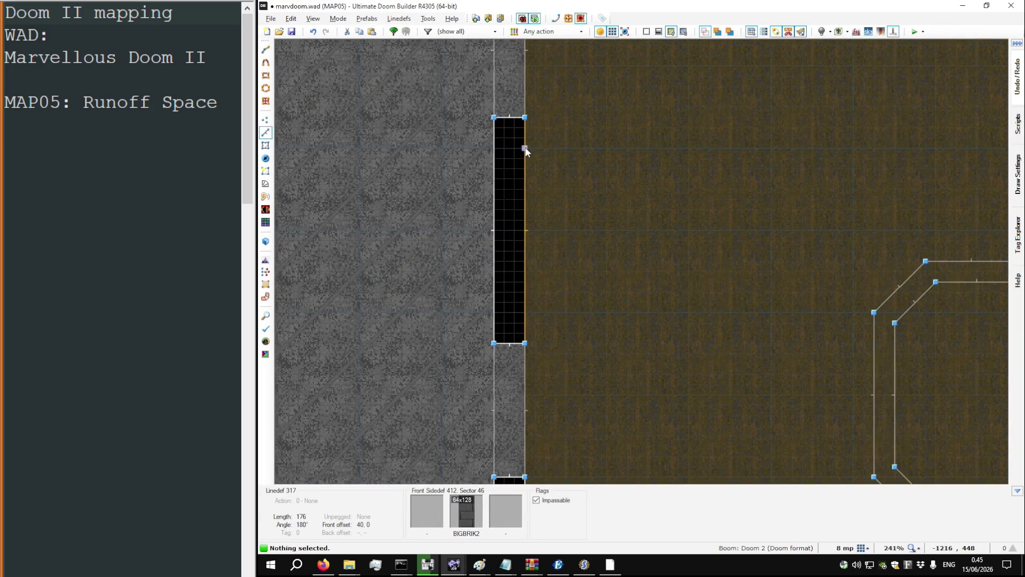
{"action": "key", "text": "v"}
{"action": "mouse_move", "coordinate": [524, 149]}
{"action": "left_mouse_down"}
{"action": "mouse_move", "coordinate": [579, 126]}
{"action": "mouse_move", "coordinate": [572, 121]}
{"action": "mouse_move", "coordinate": [556, 180]}
{"action": "mouse_move", "coordinate": [567, 344]}
{"action": "left_mouse_up"}
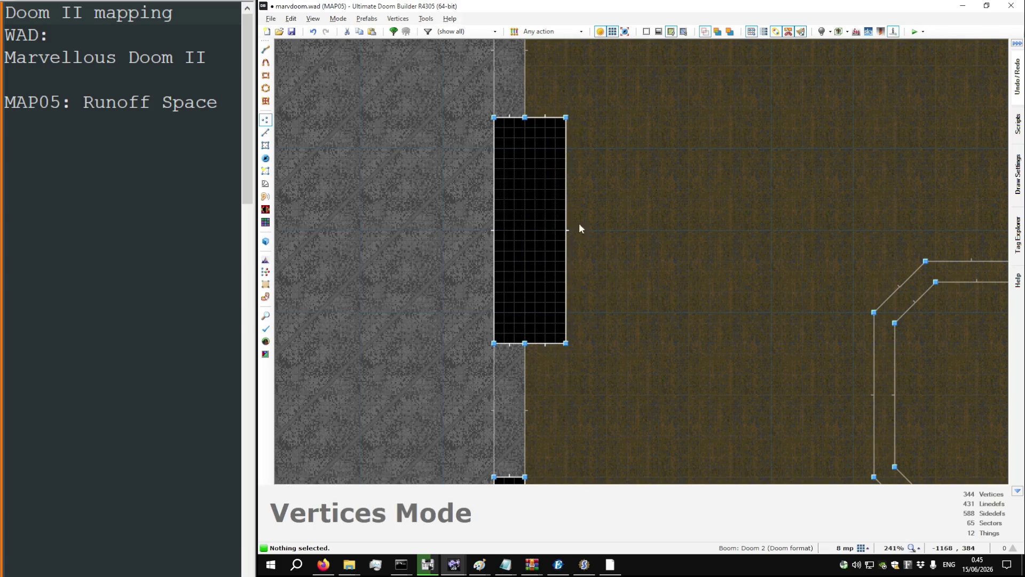
{"action": "scroll", "coordinate": [581, 228], "scroll_direction": "up", "scroll_amount": 5}
{"action": "scroll", "coordinate": [501, 123], "scroll_direction": "down", "scroll_amount": 4}
Step: Select all vertices on the alcove's right edge and push them further into the room
{"action": "left_click_drag", "start_coordinate": [603, 73], "coordinate": [565, 238]}
{"action": "left_click_drag", "start_coordinate": [566, 422], "coordinate": [566, 421]}
{"action": "left_click_drag", "start_coordinate": [582, 368], "coordinate": [596, 369]}
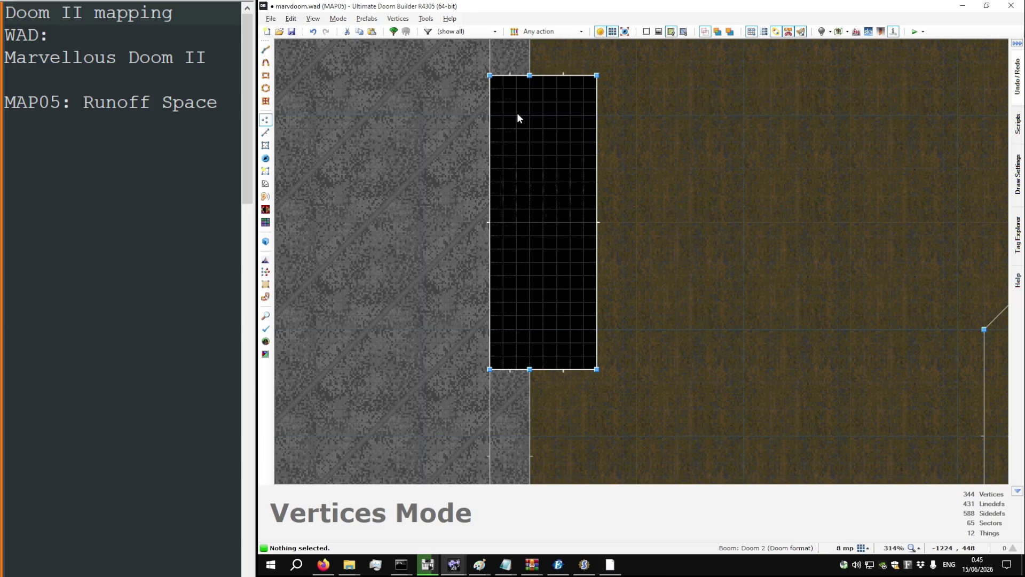
{"action": "scroll", "coordinate": [520, 112], "scroll_direction": "up", "scroll_amount": 1}
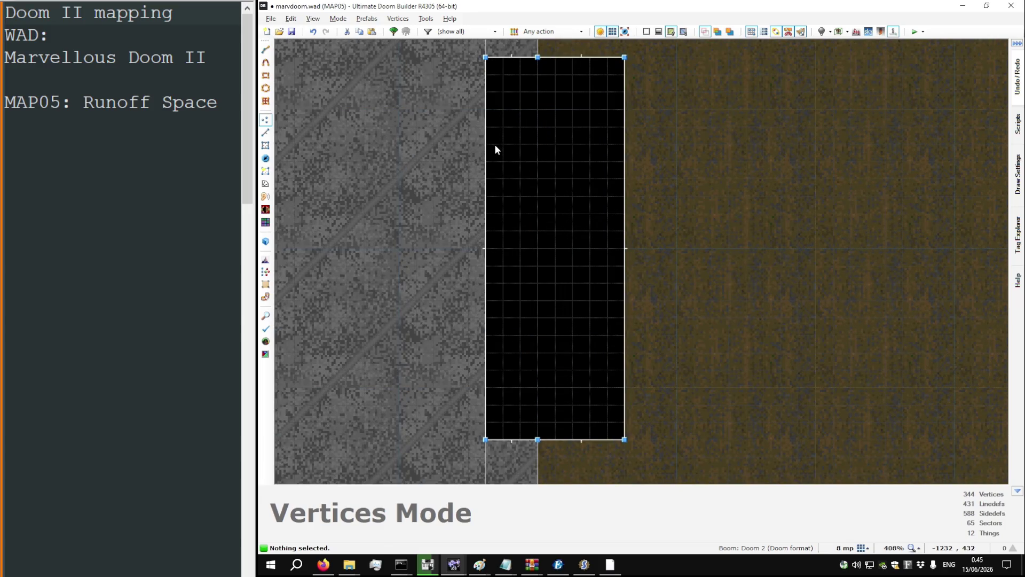
{"action": "right_click", "coordinate": [487, 144]}
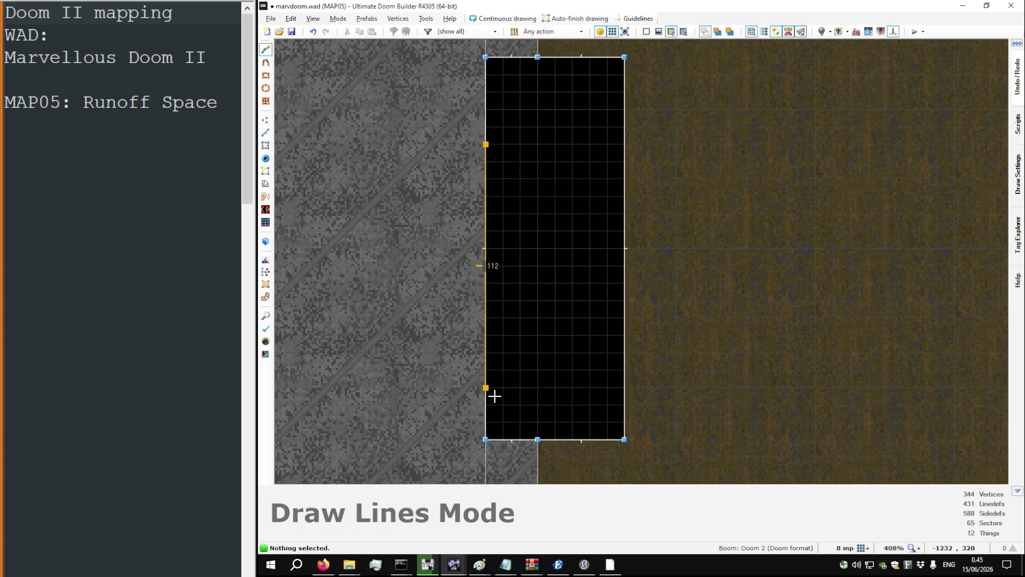
Step: Draw a 64×128 rectangle in the alcove, creating Sector 65 (floor 8, ceiling 104), and preview it in 3D
{"action": "key", "text": "Escape"}
{"action": "scroll", "coordinate": [492, 412], "scroll_direction": "up", "scroll_amount": 3}
{"action": "right_click", "coordinate": [489, 432]}
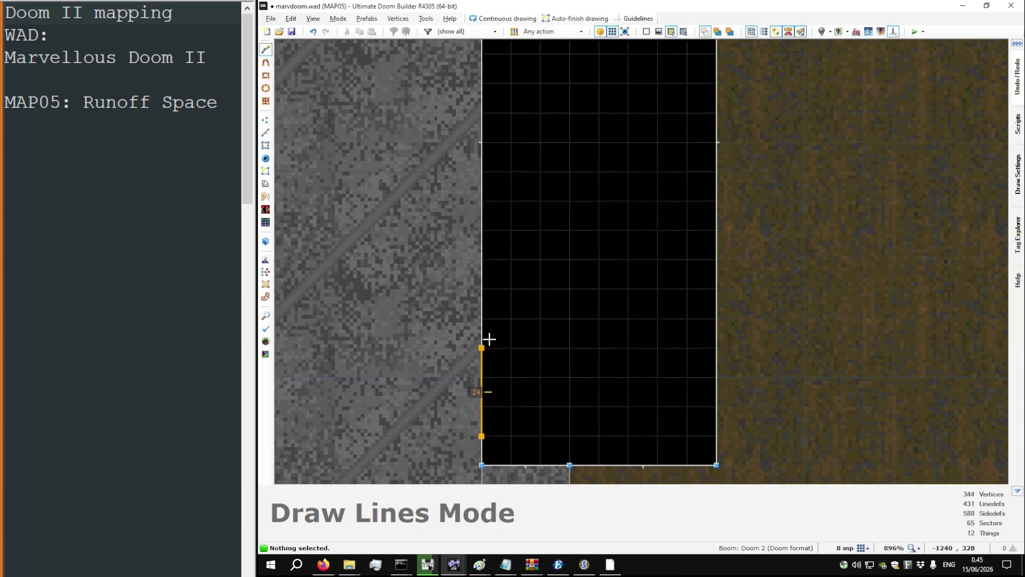
{"action": "scroll", "coordinate": [489, 339], "scroll_direction": "down", "scroll_amount": 6}
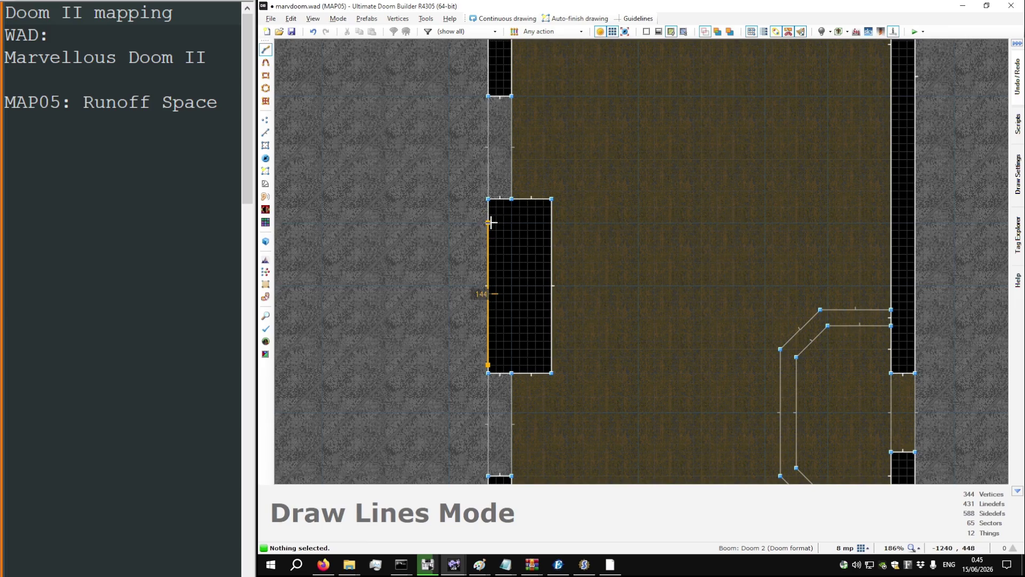
{"action": "key", "text": "Escape"}
{"action": "scroll", "coordinate": [492, 222], "scroll_direction": "up", "scroll_amount": 6}
{"action": "right_click", "coordinate": [477, 214]}
{"action": "scroll", "coordinate": [477, 214], "scroll_direction": "down", "scroll_amount": 6}
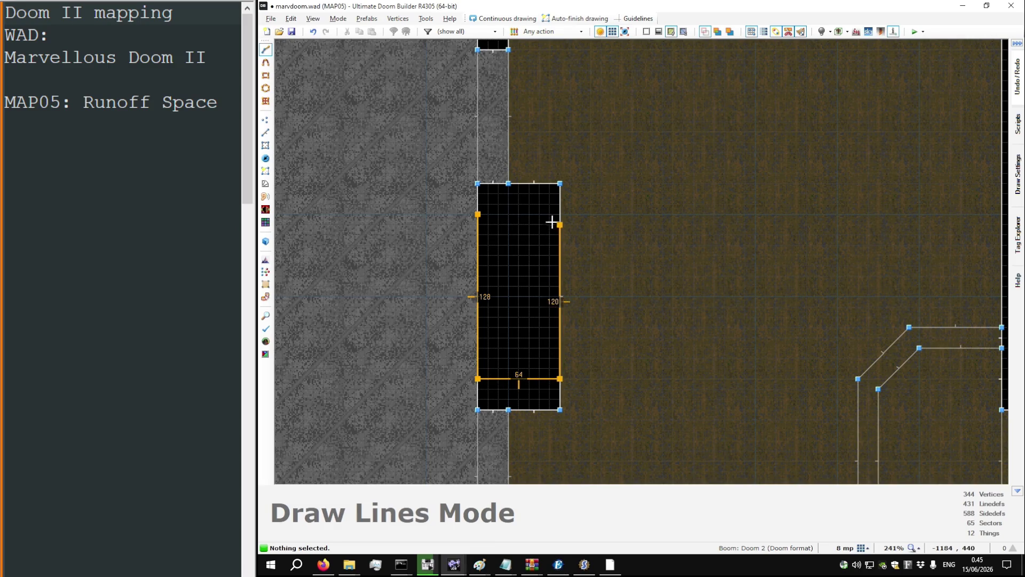
{"action": "left_click", "coordinate": [478, 215]}
{"action": "key", "text": "w"}
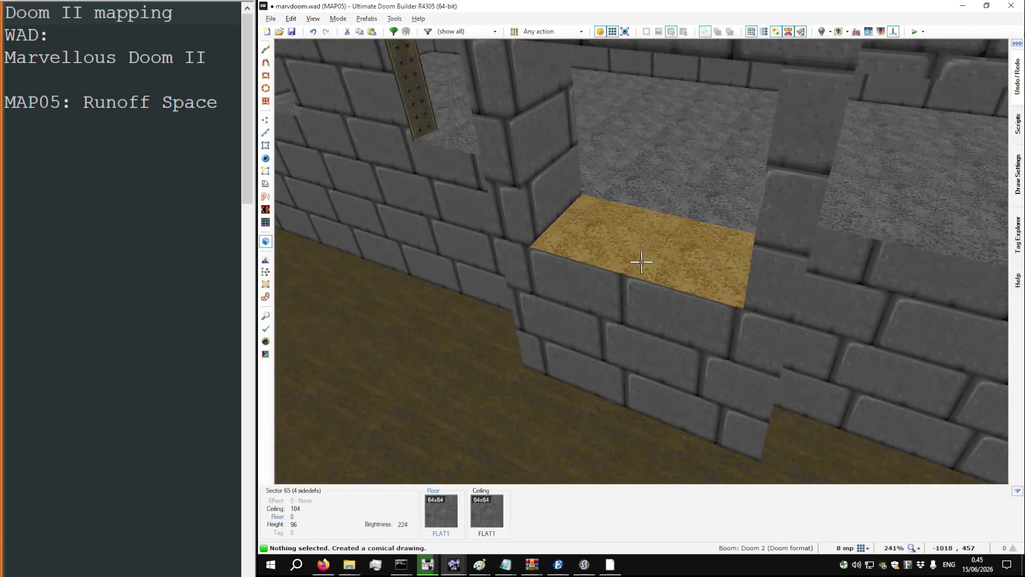
Step: Lower the new step's floor and paste BIGBRIK2 onto its missing lower walls
{"action": "left_click", "coordinate": [642, 261]}
{"action": "scroll", "coordinate": [641, 262], "scroll_direction": "down", "scroll_amount": 1}
{"action": "key", "text": "ctrl+c"}
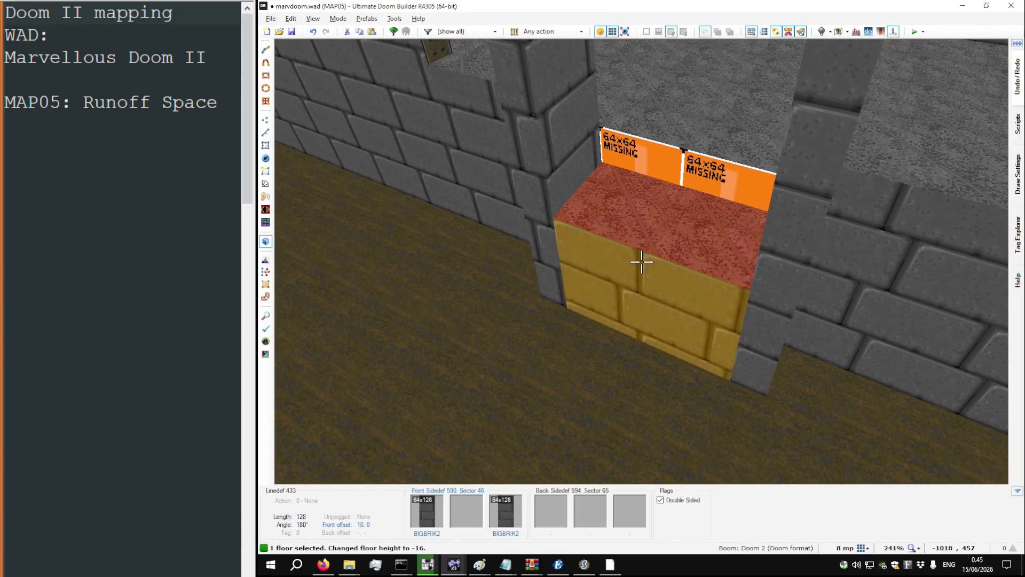
{"action": "key", "text": "ctrl+v"}
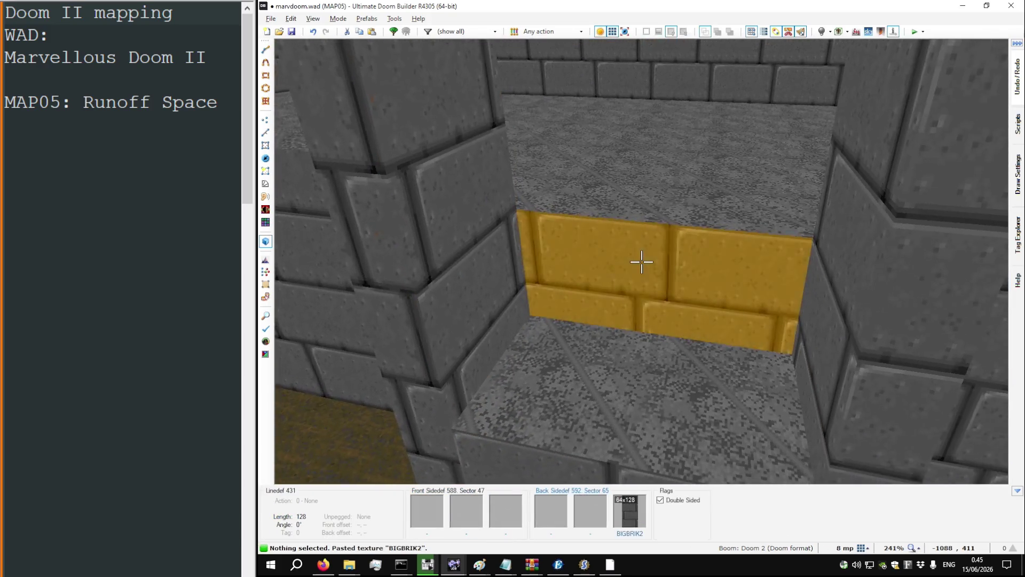
Step: Set the step sector's floor flat to STEP1 in its sector properties and return to 2D
{"action": "right_click", "coordinate": [641, 262]}
{"action": "double_click", "coordinate": [669, 292]}
{"action": "type", "text": "PLAT"}
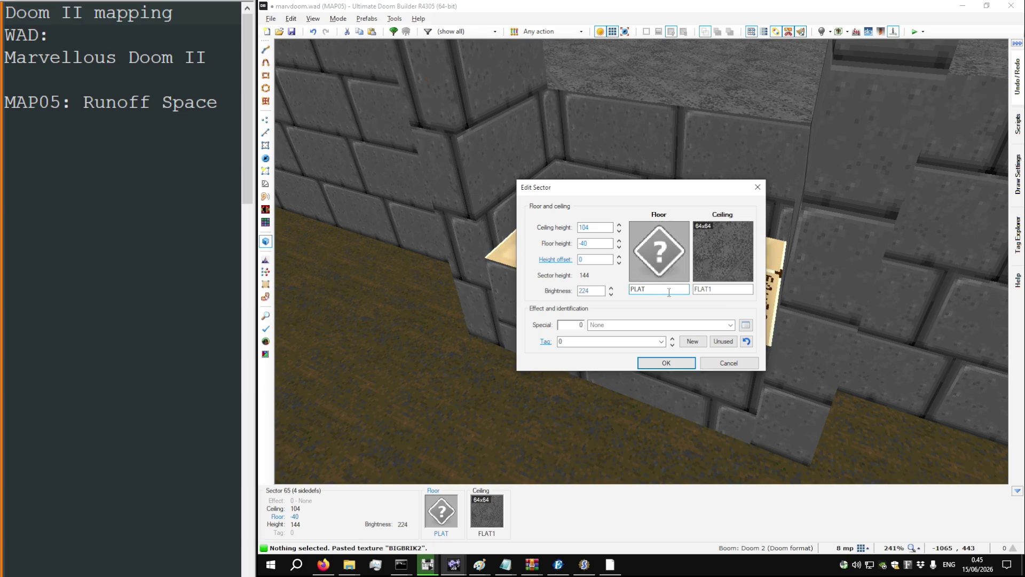
{"action": "left_click", "coordinate": [660, 258]}
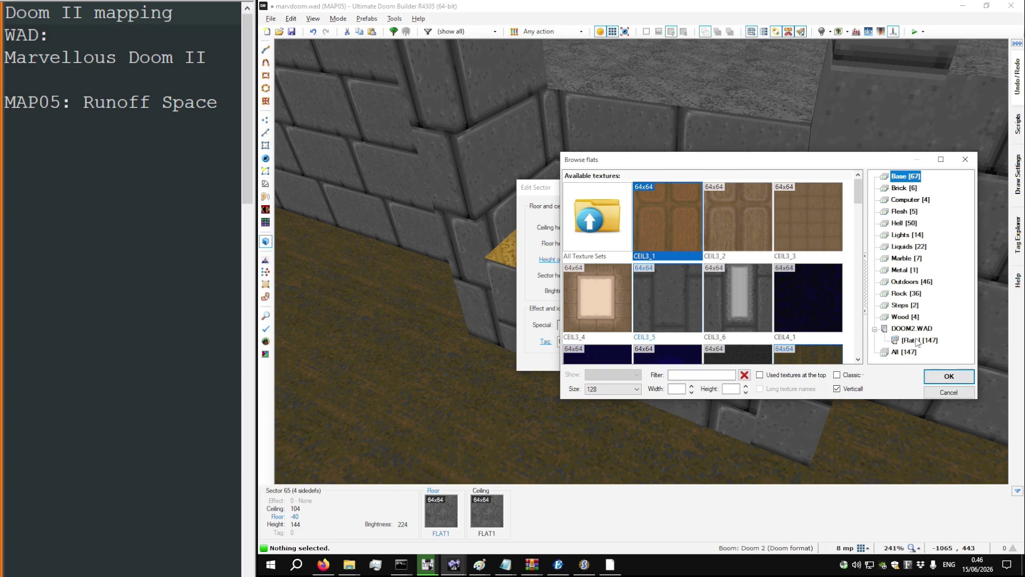
{"action": "left_click", "coordinate": [908, 353]}
{"action": "type", "text": "STEP"}
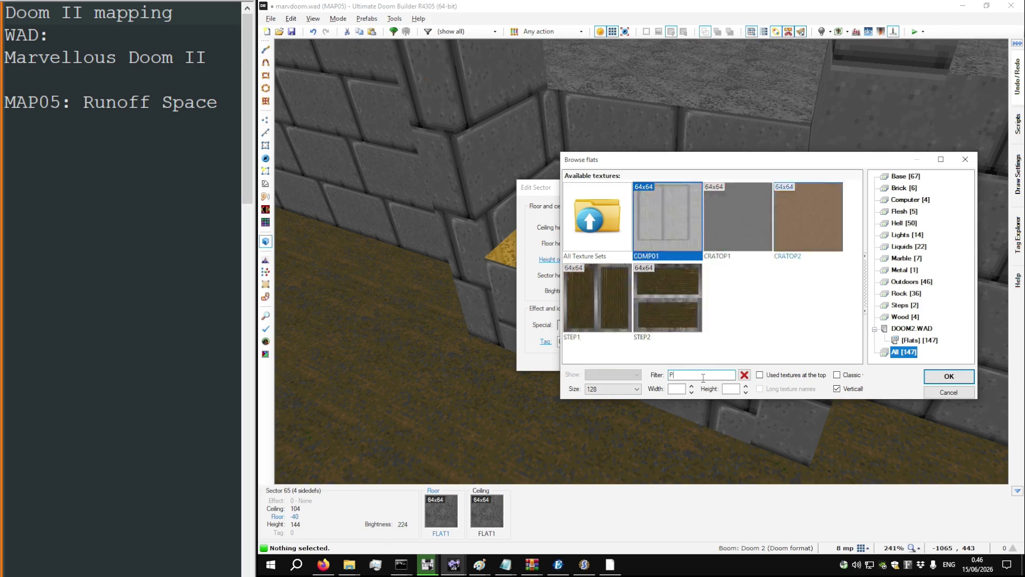
{"action": "double_click", "coordinate": [746, 223]}
{"action": "left_click", "coordinate": [675, 268]}
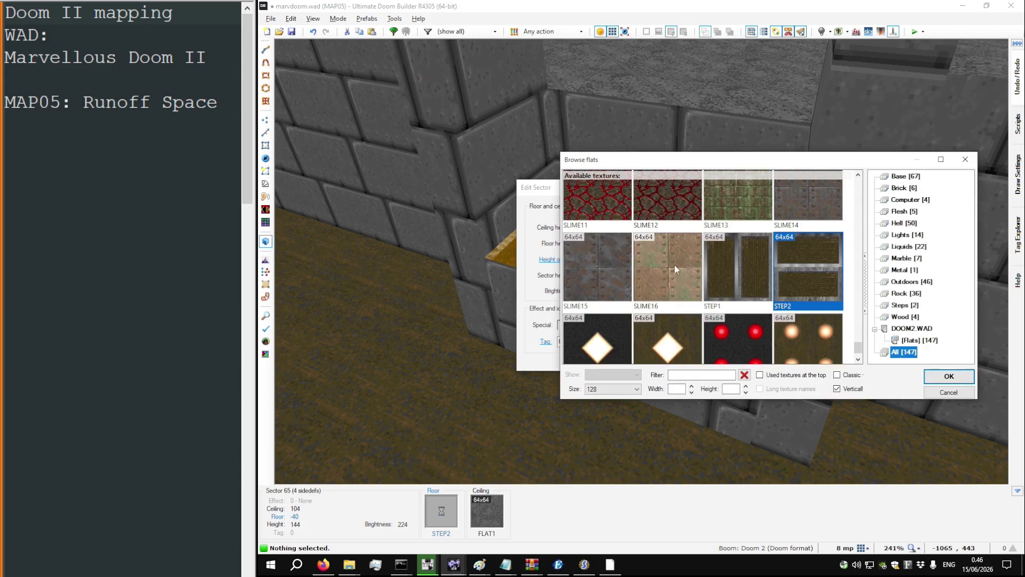
{"action": "double_click", "coordinate": [713, 288]}
{"action": "key", "text": "Return"}
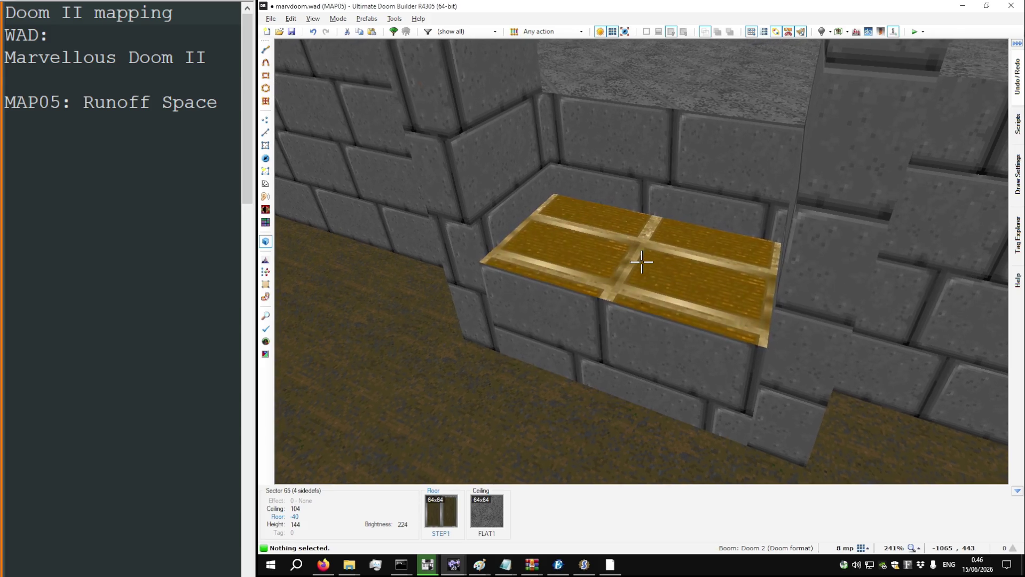
{"action": "key", "text": "q"}
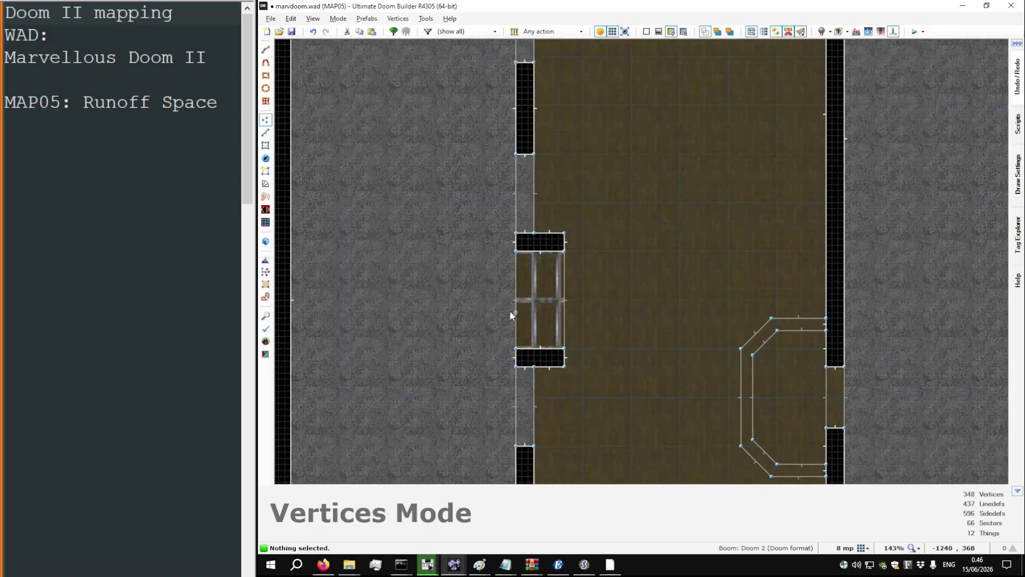
Step: Drag the vertices of the sectors above and below the step to square their corners
{"action": "scroll", "coordinate": [624, 360], "scroll_direction": "down", "scroll_amount": 1}
{"action": "left_click_drag", "start_coordinate": [514, 232], "coordinate": [541, 247]}
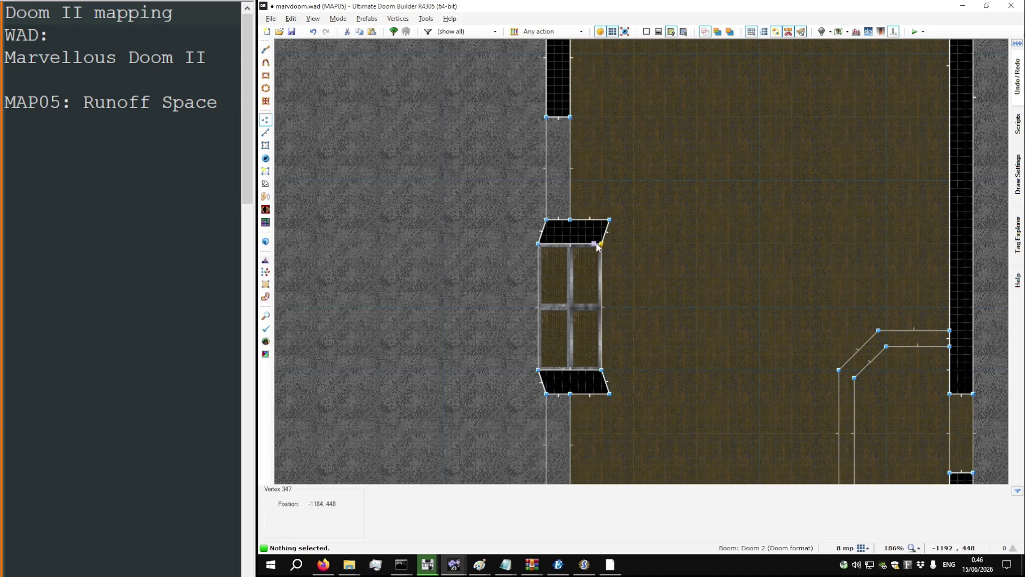
{"action": "scroll", "coordinate": [609, 223], "scroll_direction": "up", "scroll_amount": 1}
{"action": "left_click_drag", "start_coordinate": [614, 444], "coordinate": [604, 444]}
{"action": "scroll", "coordinate": [521, 447], "scroll_direction": "up", "scroll_amount": 3}
{"action": "left_click_drag", "start_coordinate": [524, 438], "coordinate": [522, 448]}
{"action": "scroll", "coordinate": [522, 448], "scroll_direction": "down", "scroll_amount": 3}
{"action": "scroll", "coordinate": [535, 239], "scroll_direction": "up", "scroll_amount": 4}
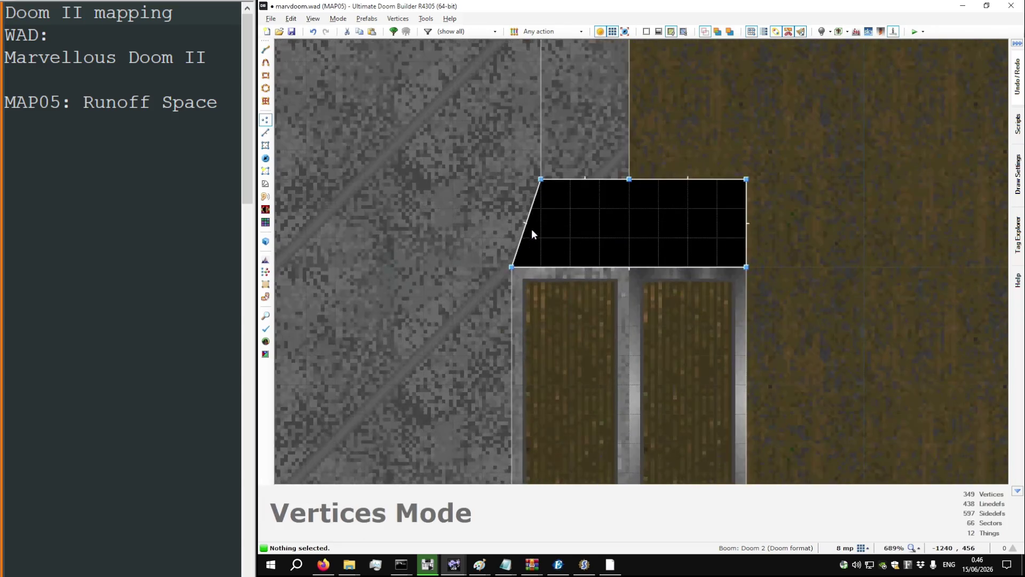
{"action": "left_click_drag", "start_coordinate": [513, 184], "coordinate": [516, 187]}
{"action": "scroll", "coordinate": [575, 187], "scroll_direction": "down", "scroll_amount": 5}
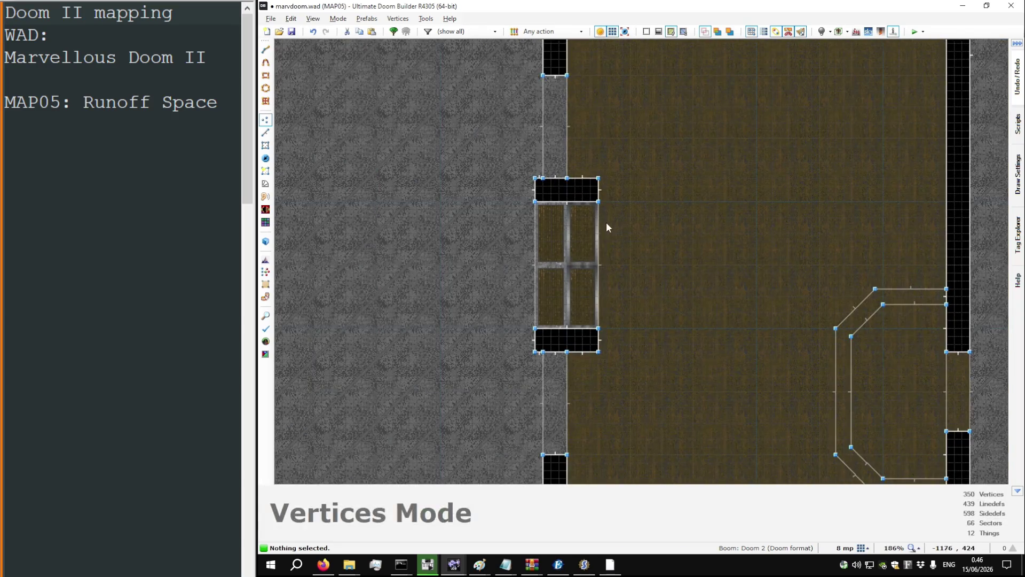
Step: In 3D, raise the step's floor to height 8 with the mouse wheel
{"action": "key", "text": "w"}
{"action": "left_click", "coordinate": [641, 262]}
{"action": "scroll", "coordinate": [641, 262], "scroll_direction": "up", "scroll_amount": 5}
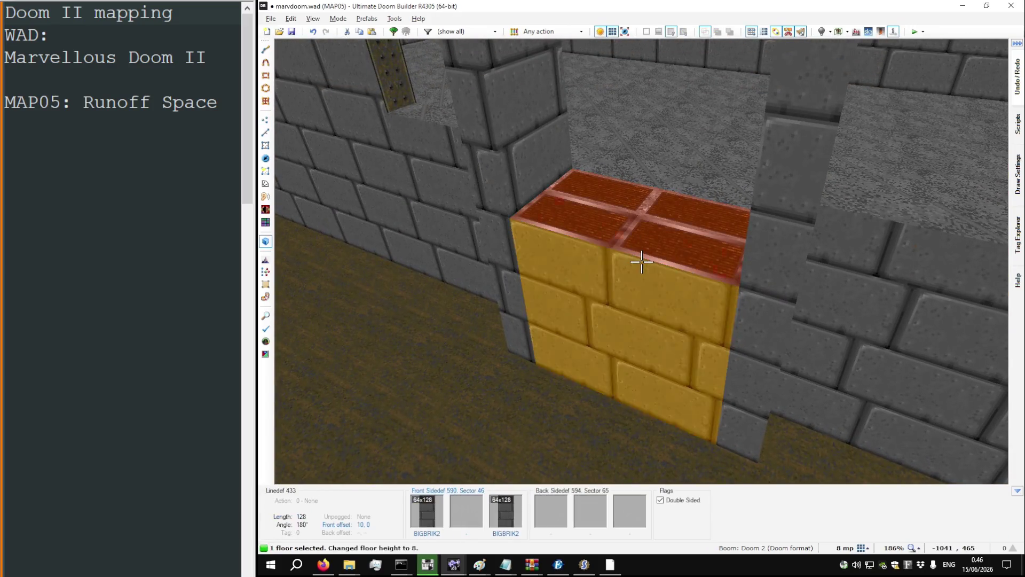
Step: Give the block's front lower wall the PLAT1 texture with offset 2, 0
{"action": "right_click", "coordinate": [641, 261]}
{"action": "key", "text": "Escape"}
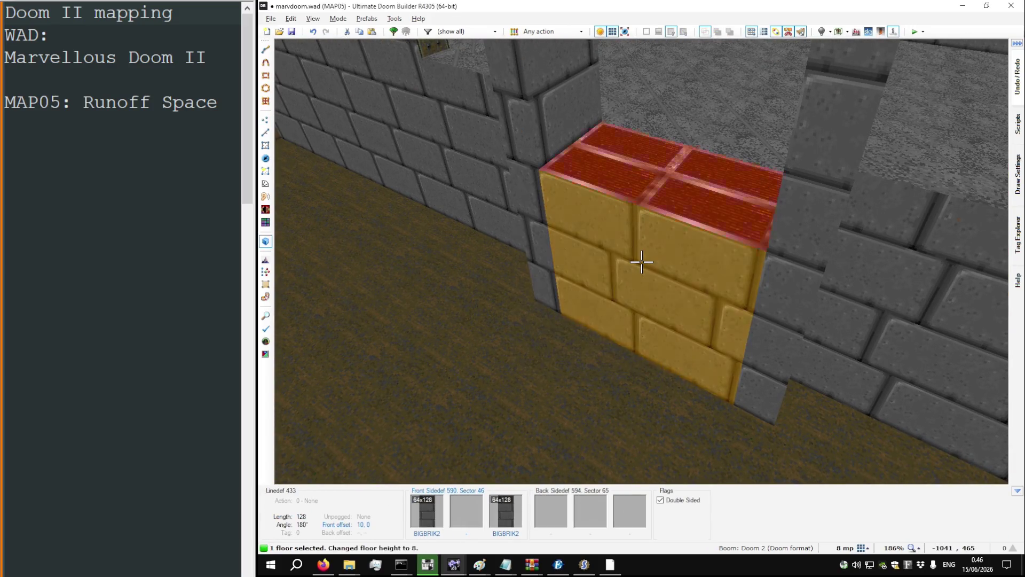
{"action": "right_click", "coordinate": [641, 261]}
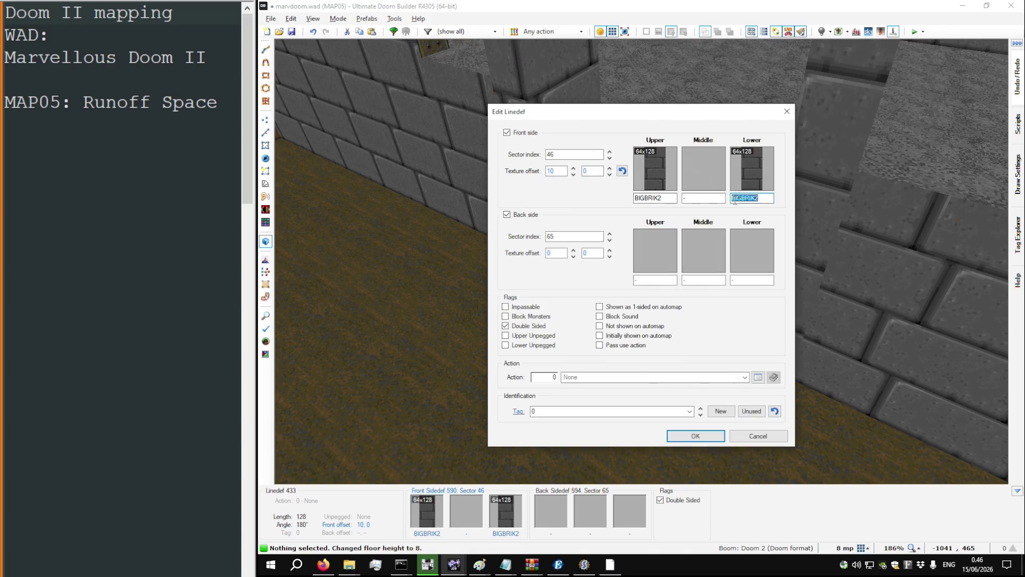
{"action": "type", "text": "PLAT1"}
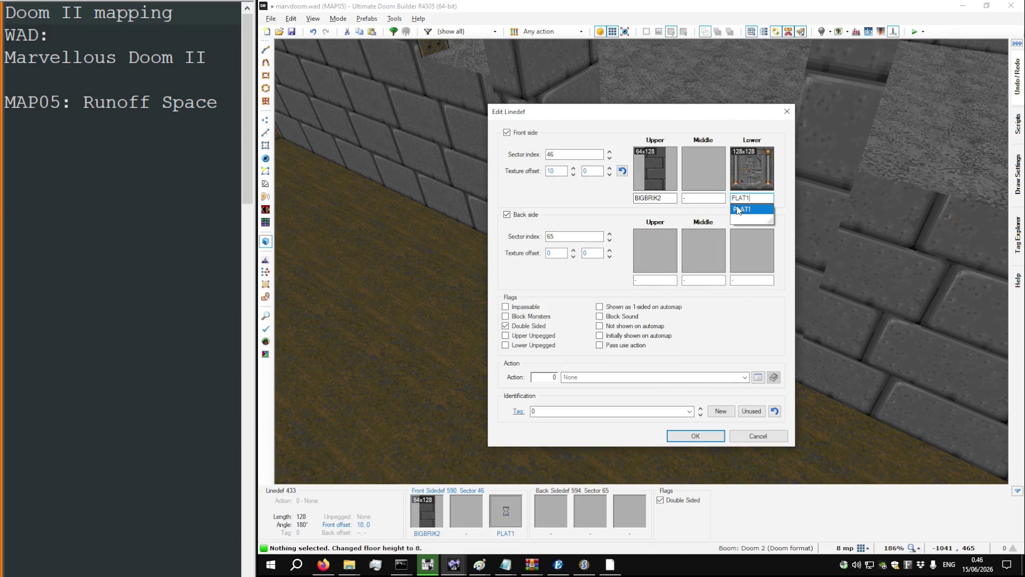
{"action": "key", "text": "Return"}
{"action": "key", "text": "Left"}
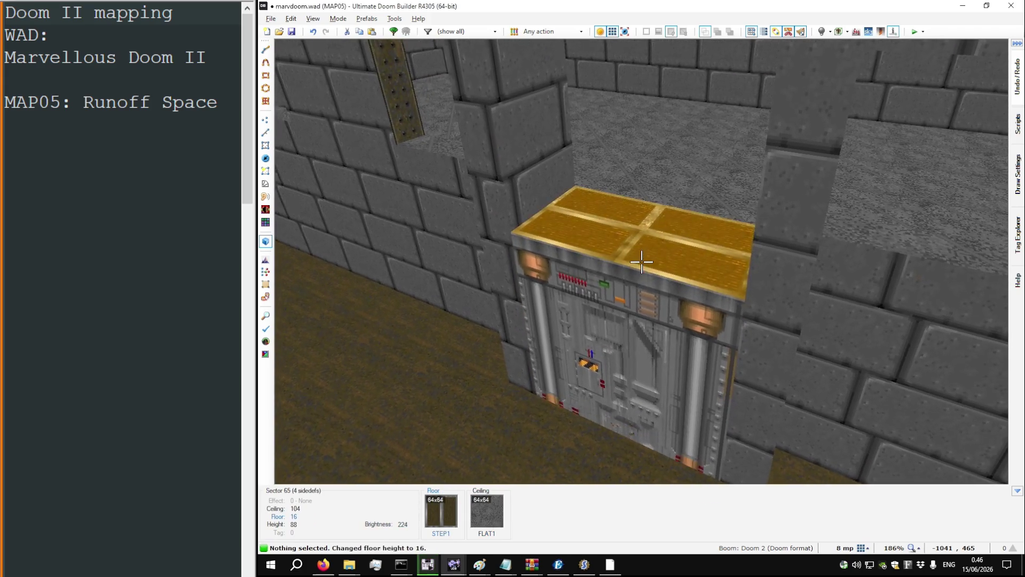
Step: Adjust the lift block's floor to height 8 and turn off 3D highlighting
{"action": "left_click", "coordinate": [641, 261]}
{"action": "scroll", "coordinate": [641, 261], "scroll_direction": "up", "scroll_amount": 1}
{"action": "scroll", "coordinate": [641, 261], "scroll_direction": "up", "scroll_amount": 1}
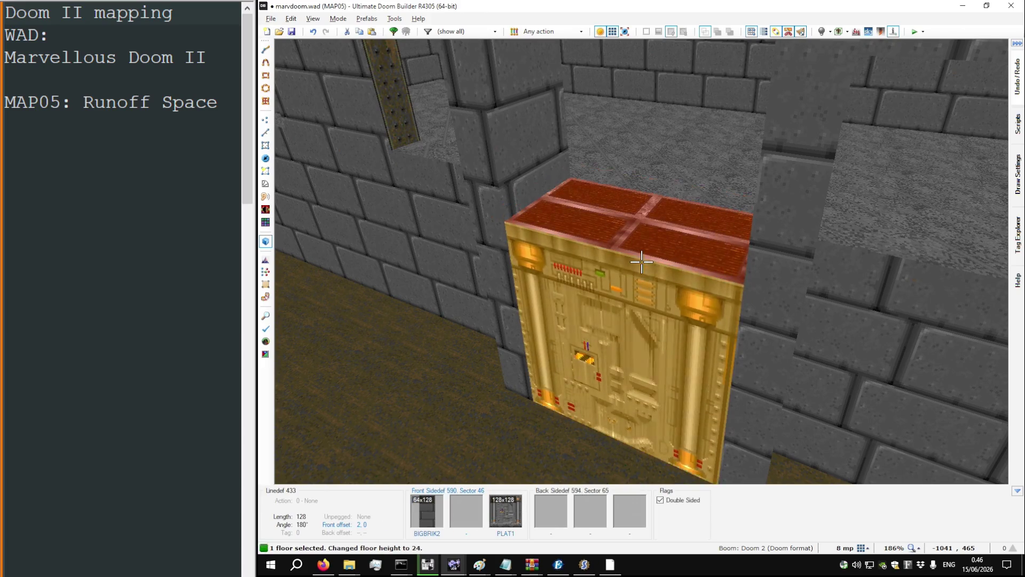
{"action": "scroll", "coordinate": [641, 261], "scroll_direction": "up", "scroll_amount": 1}
{"action": "scroll", "coordinate": [641, 261], "scroll_direction": "up", "scroll_amount": 1}
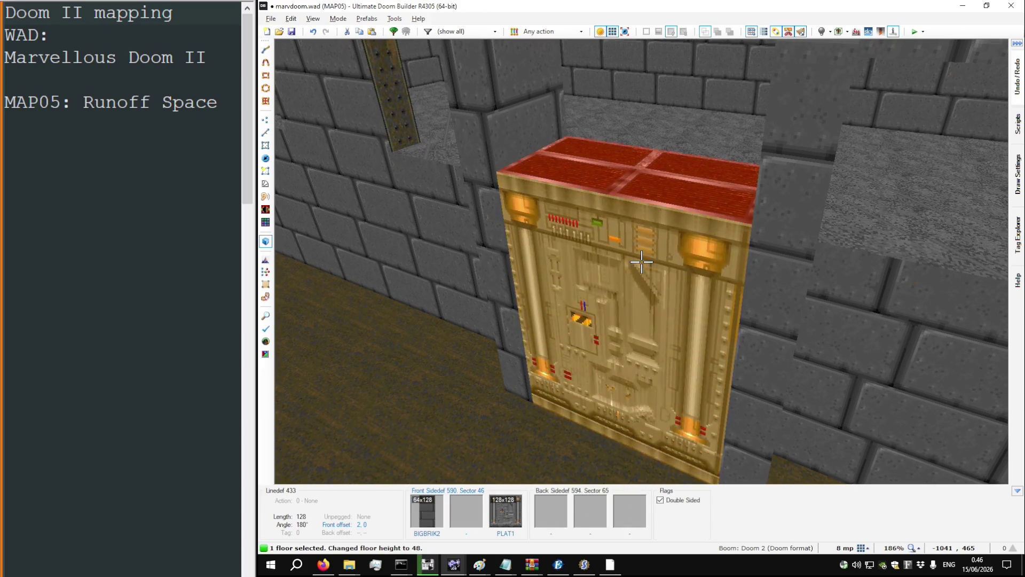
{"action": "scroll", "coordinate": [642, 261], "scroll_direction": "down", "scroll_amount": 5}
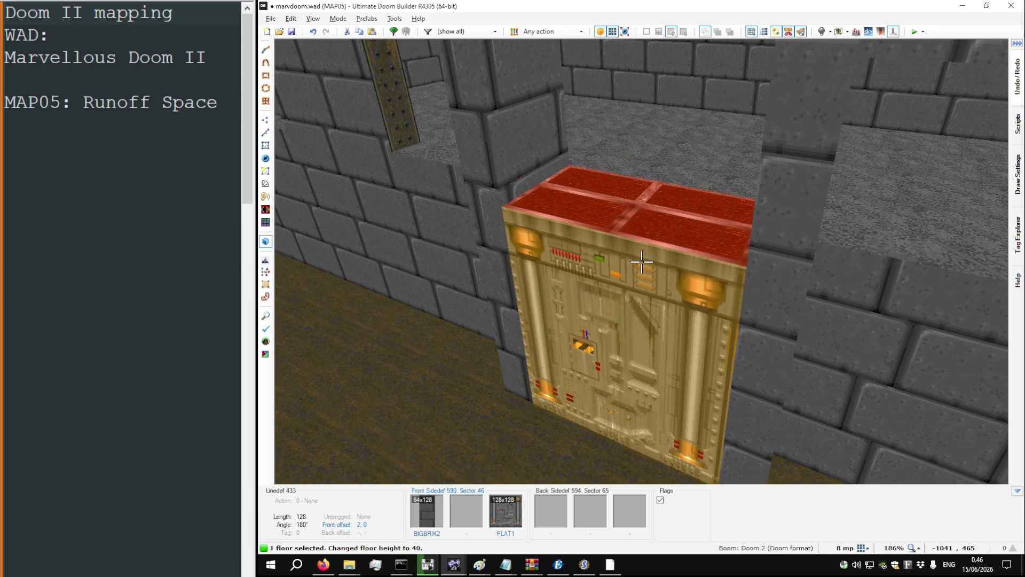
{"action": "scroll", "coordinate": [642, 261], "scroll_direction": "up", "scroll_amount": 1}
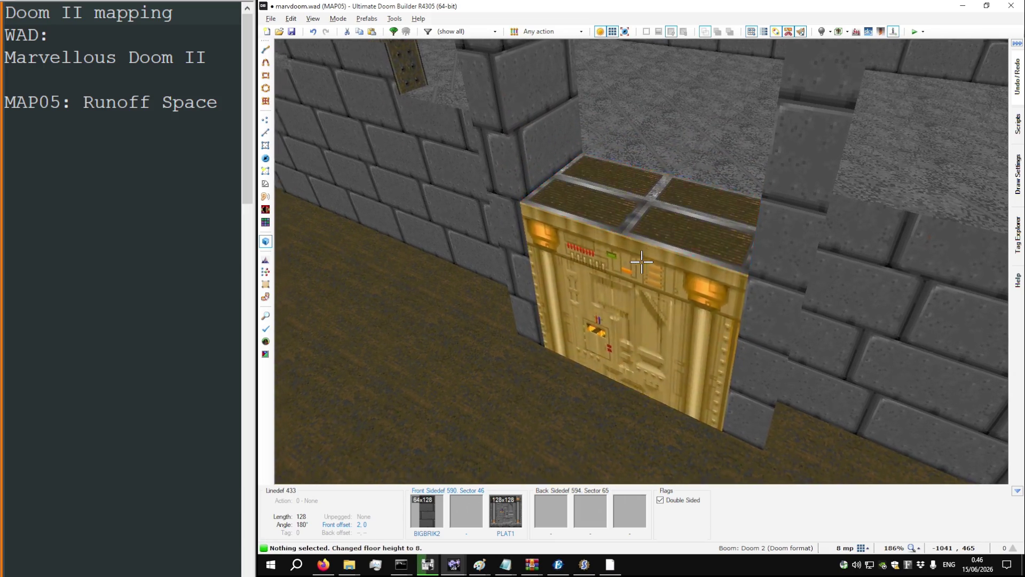
{"action": "key", "text": "w"}
{"action": "key", "text": "h"}
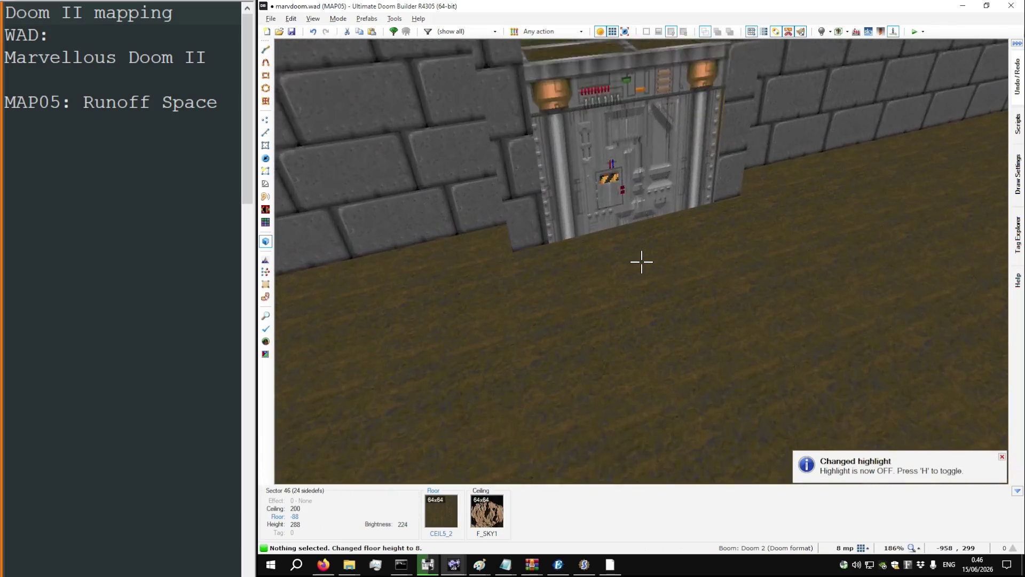
{"action": "key", "text": "alt+Tab"}
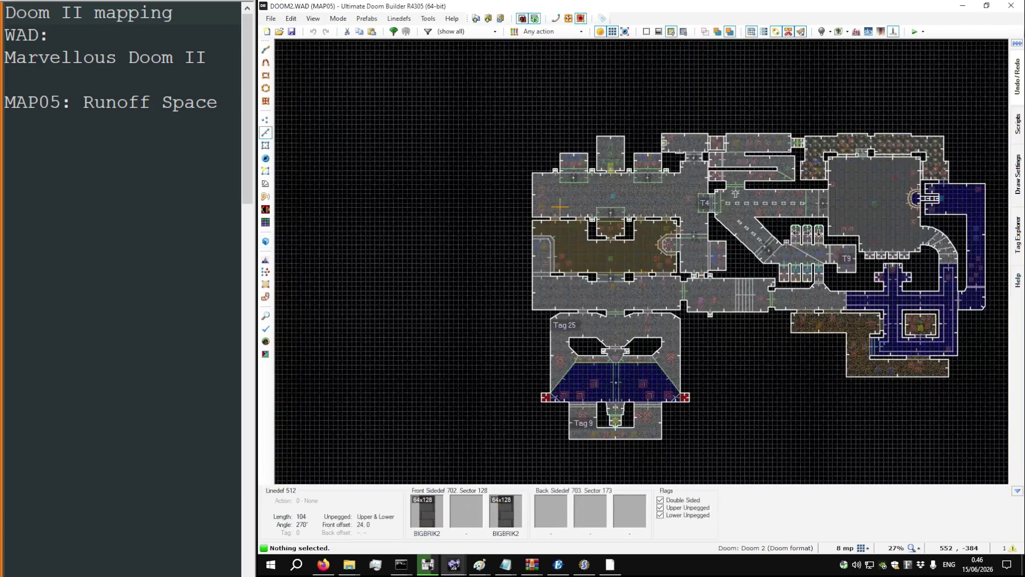
Step: Inspect the original DOOM2 MAP05 lift in 3D, then return to marvdoom.wad's lift block
{"action": "key", "text": "q"}
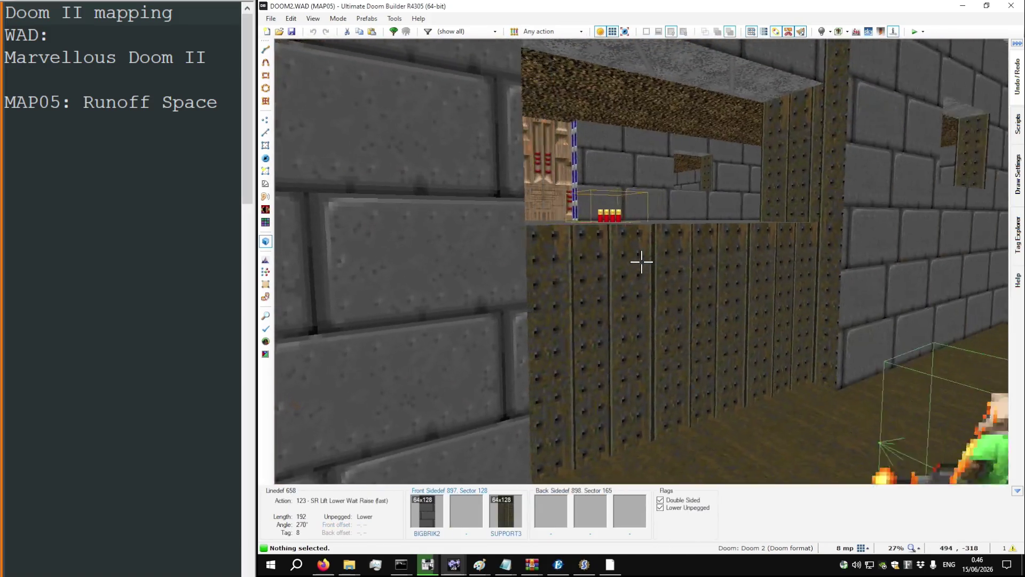
{"action": "key", "text": "w"}
{"action": "key", "text": "alt+Tab"}
{"action": "key", "text": "q"}
{"action": "key", "text": "w"}
Step: Change the block's front lower texture from PLAT1 to SUPPORT3
{"action": "right_click", "coordinate": [642, 262]}
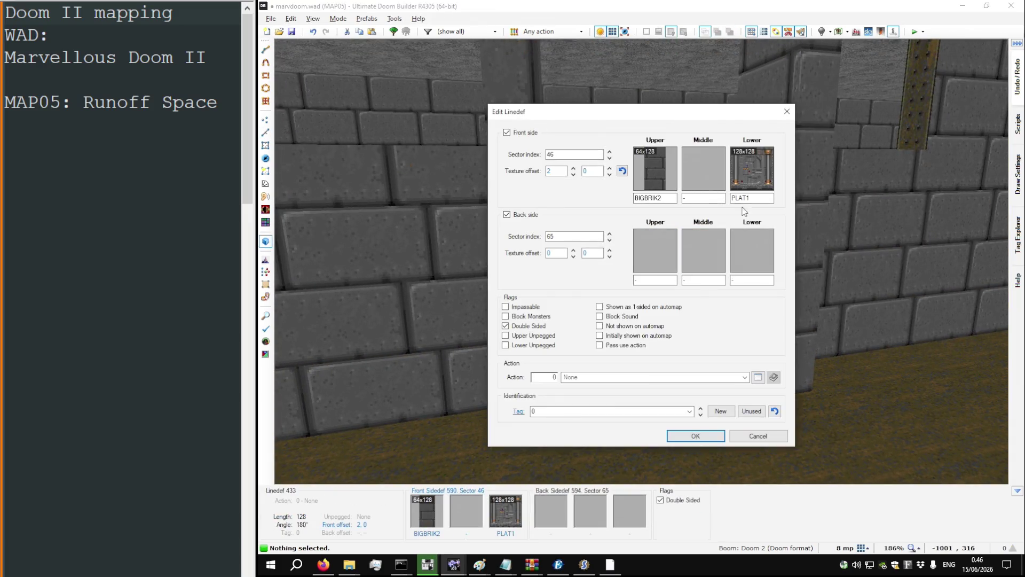
{"action": "type", "text": "SUPPORT3"}
{"action": "key", "text": "Return"}
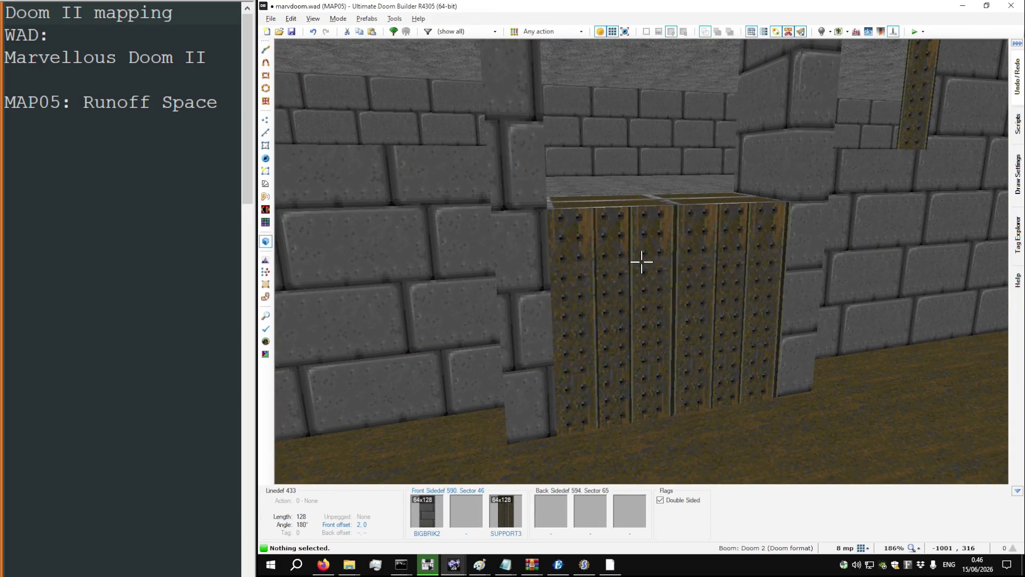
{"action": "key", "text": "w"}
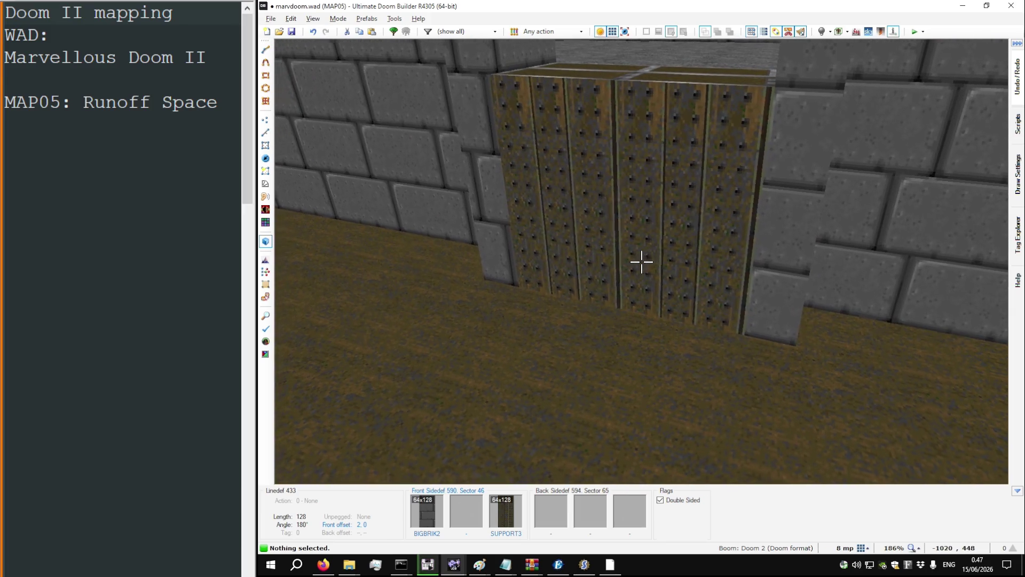
{"action": "key", "text": "alt+Tab"}
{"action": "key", "text": "alt+Tab"}
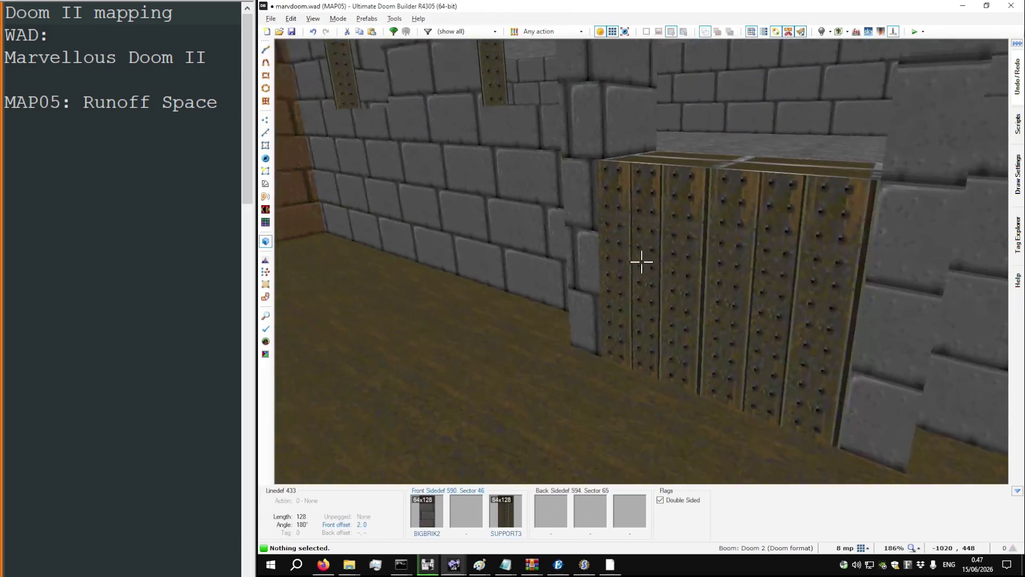
{"action": "key", "text": "v"}
{"action": "scroll", "coordinate": [530, 247], "scroll_direction": "up", "scroll_amount": 8}
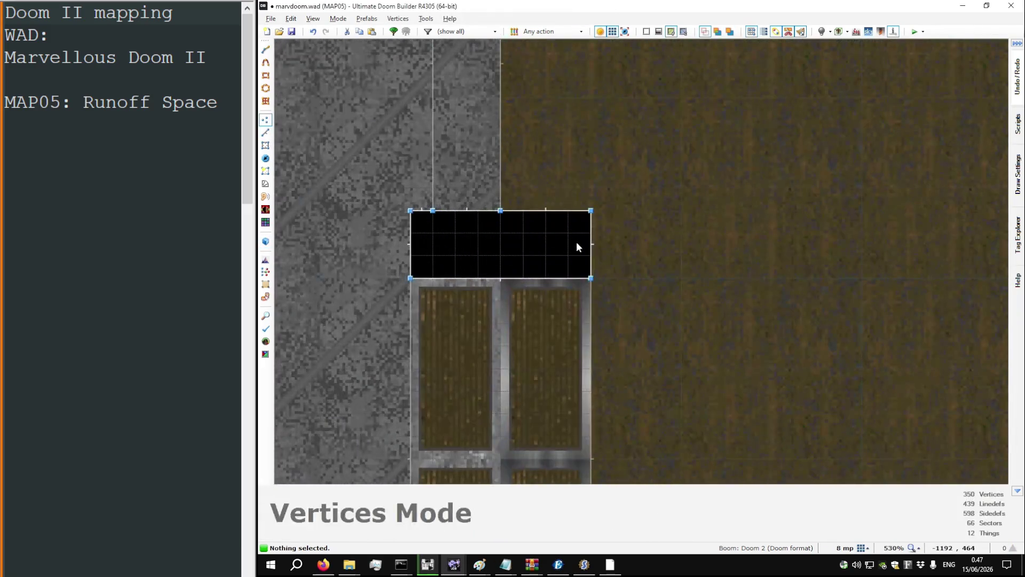
Step: Redraw and reshape the edges of the upper and lower black rectangles beside the alcove
{"action": "key", "text": "space"}
{"action": "left_click", "coordinate": [613, 255]}
{"action": "key", "text": "Return"}
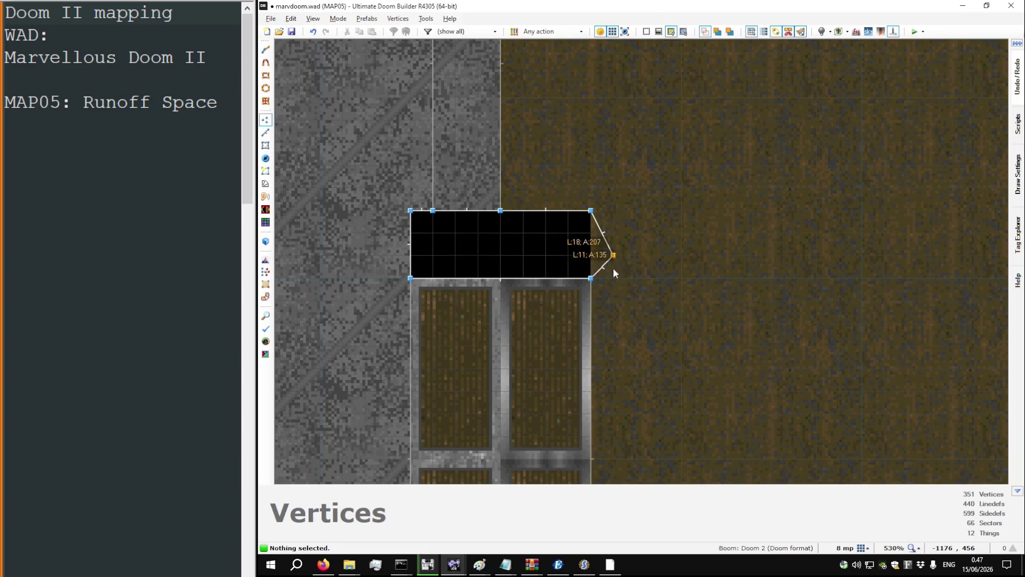
{"action": "left_click_drag", "start_coordinate": [633, 281], "coordinate": [629, 212]}
{"action": "scroll", "coordinate": [606, 171], "scroll_direction": "down", "scroll_amount": 5}
{"action": "scroll", "coordinate": [607, 342], "scroll_direction": "up", "scroll_amount": 5}
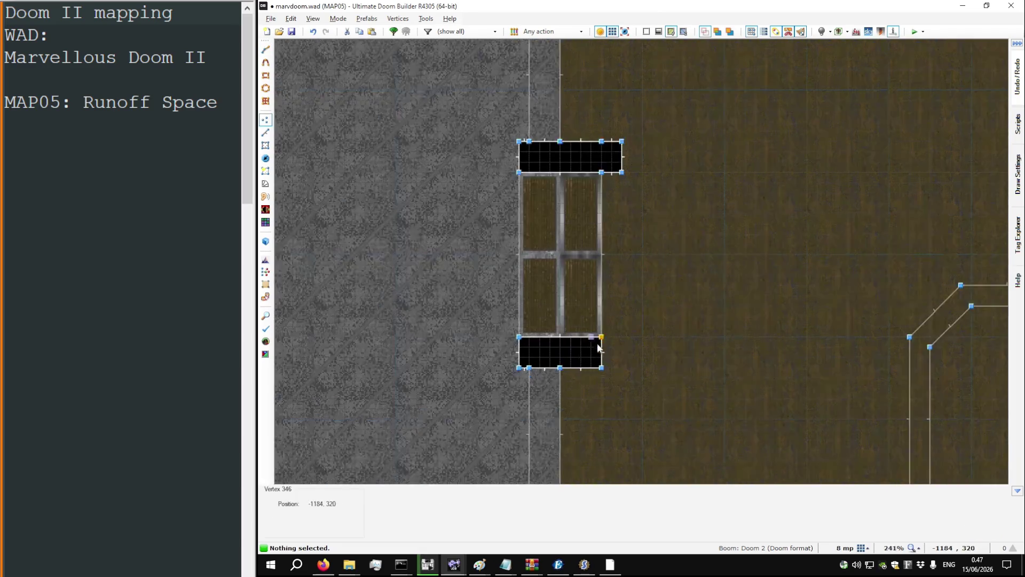
{"action": "key", "text": "space"}
{"action": "key", "text": "Return"}
{"action": "mouse_move", "coordinate": [616, 329]}
{"action": "left_mouse_down"}
{"action": "mouse_move", "coordinate": [661, 306]}
{"action": "mouse_move", "coordinate": [620, 370]}
{"action": "left_mouse_up"}
{"action": "scroll", "coordinate": [597, 379], "scroll_direction": "down", "scroll_amount": 2}
{"action": "scroll", "coordinate": [597, 380], "scroll_direction": "down", "scroll_amount": 2}
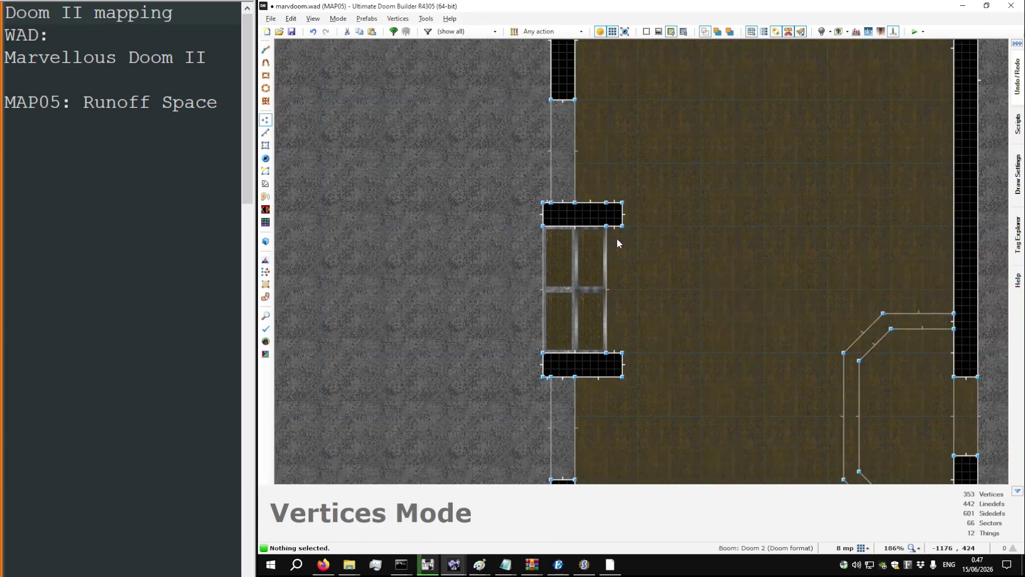
Step: Give the STEP1 lift sector (Sector 65) the next unused tag, 6
{"action": "key", "text": "w"}
{"action": "key", "text": "w"}
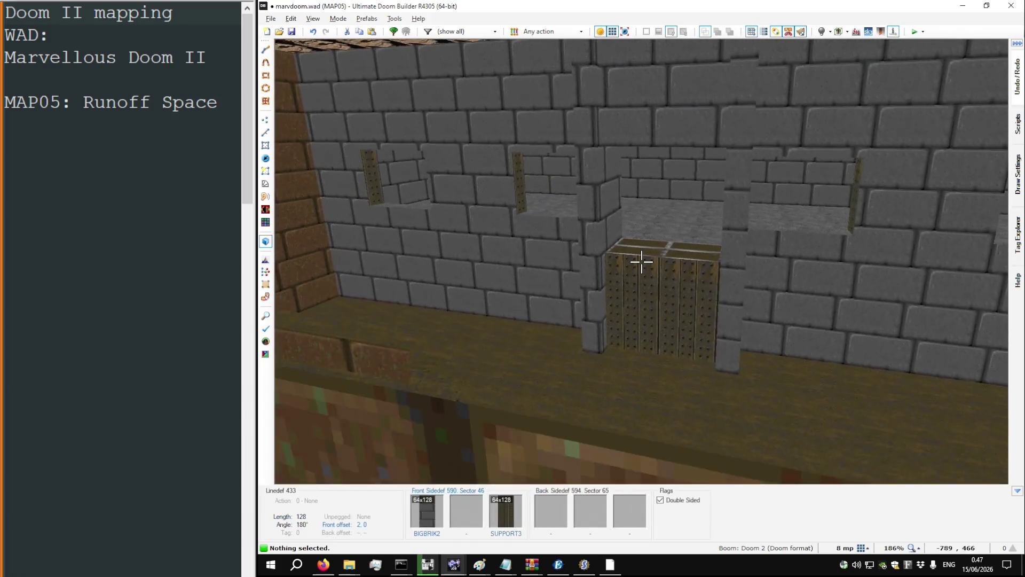
{"action": "key", "text": "w"}
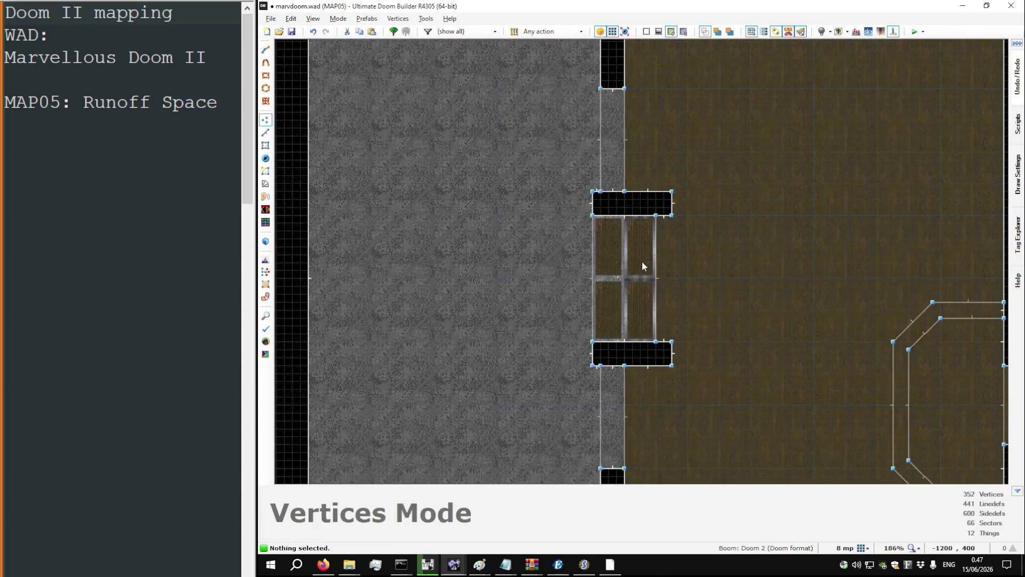
{"action": "scroll", "coordinate": [638, 256], "scroll_direction": "down", "scroll_amount": 1}
{"action": "key", "text": "s"}
{"action": "right_click", "coordinate": [627, 267]}
{"action": "left_click", "coordinate": [726, 343]}
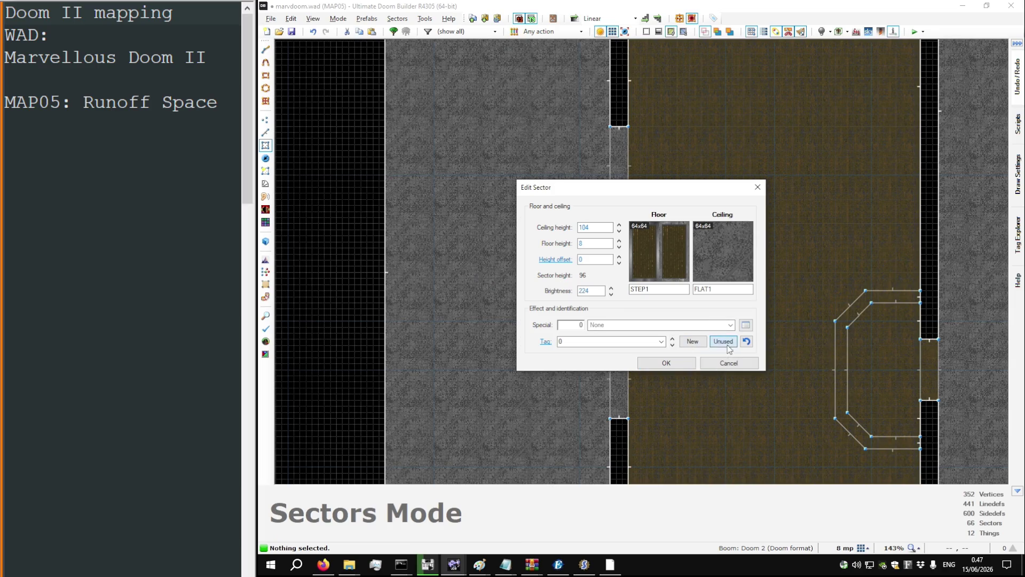
{"action": "left_click", "coordinate": [658, 366]}
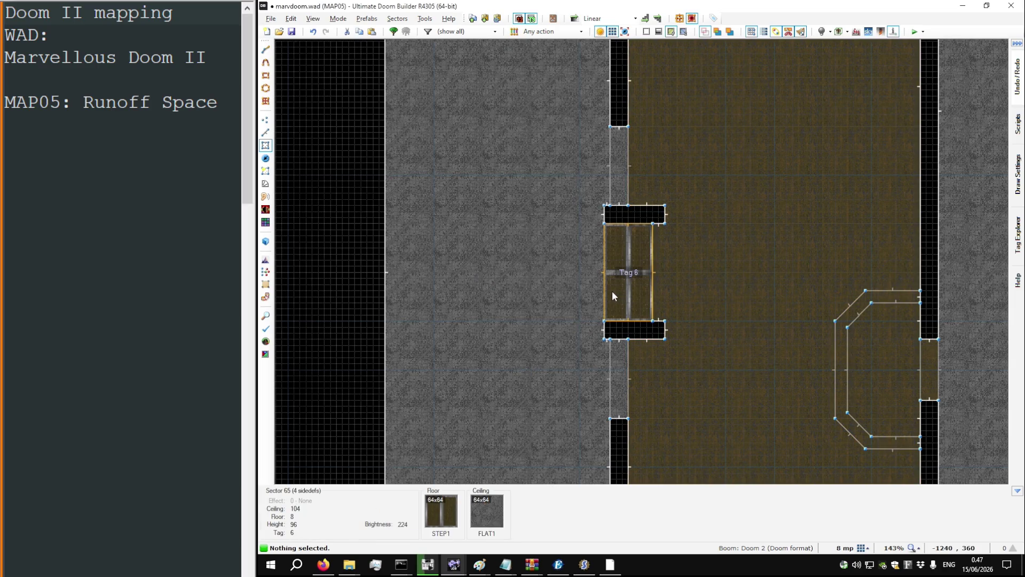
{"action": "key", "text": "l"}
{"action": "right_click", "coordinate": [652, 292]}
Step: Set the lift's front line action to 62 SR Lift Lower Wait Raise
{"action": "key", "text": "Escape"}
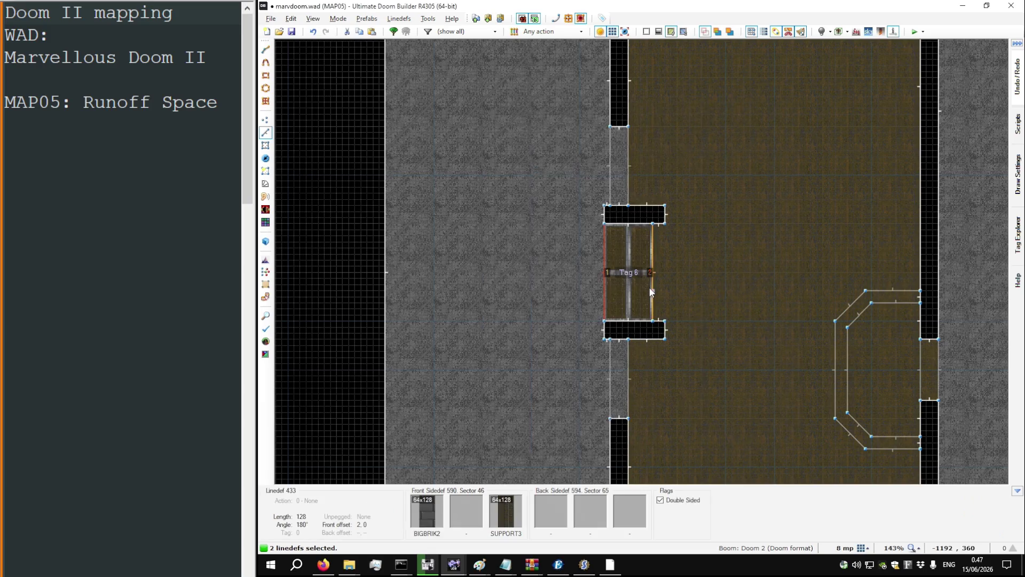
{"action": "right_click", "coordinate": [651, 292]}
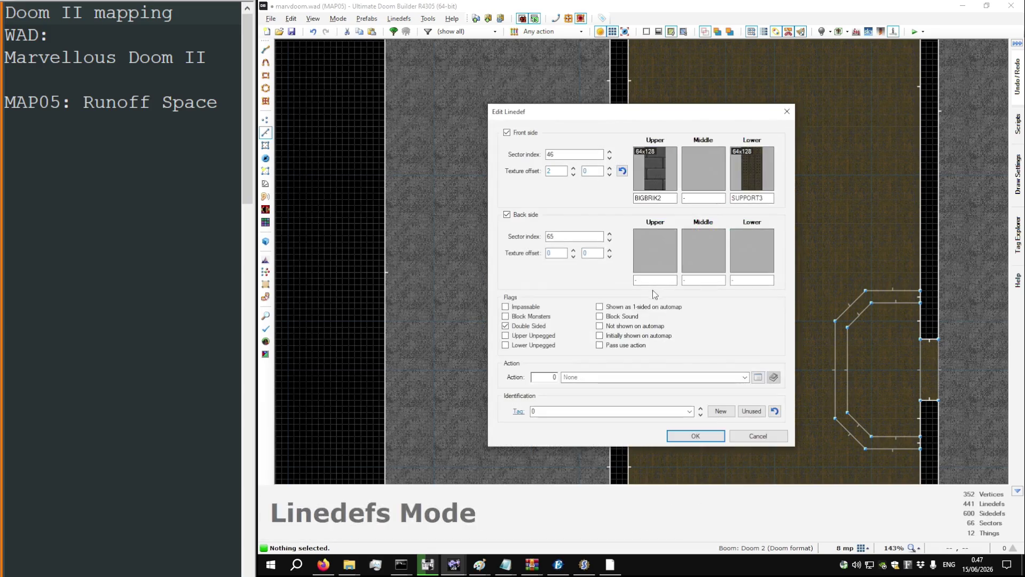
{"action": "left_click", "coordinate": [758, 377]}
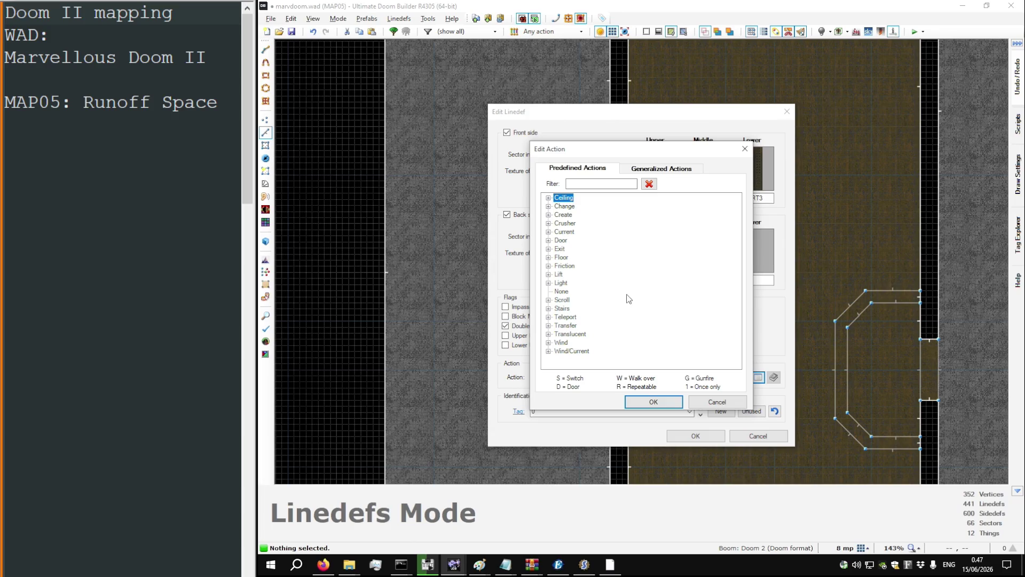
{"action": "double_click", "coordinate": [559, 275]}
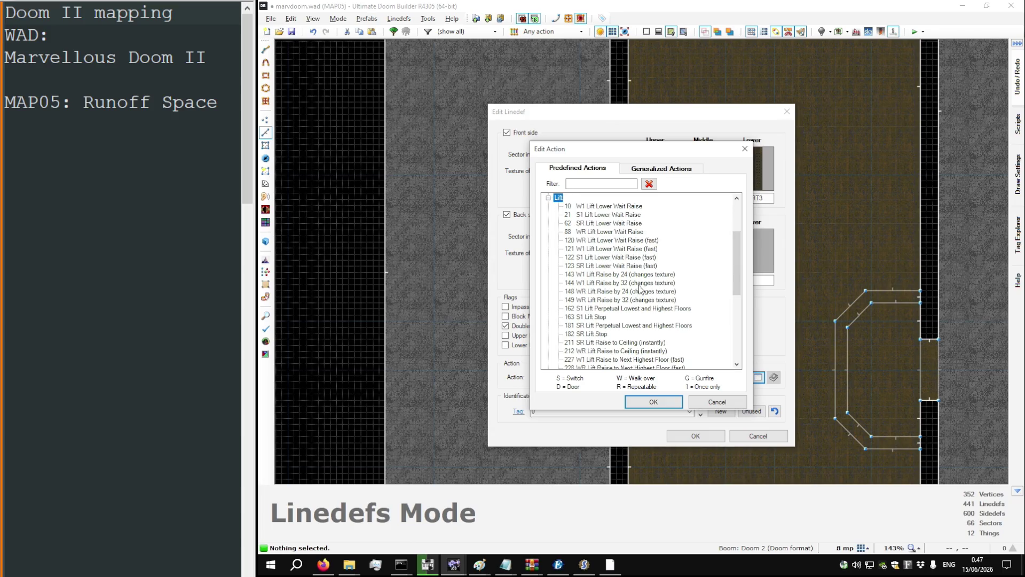
{"action": "double_click", "coordinate": [619, 223]}
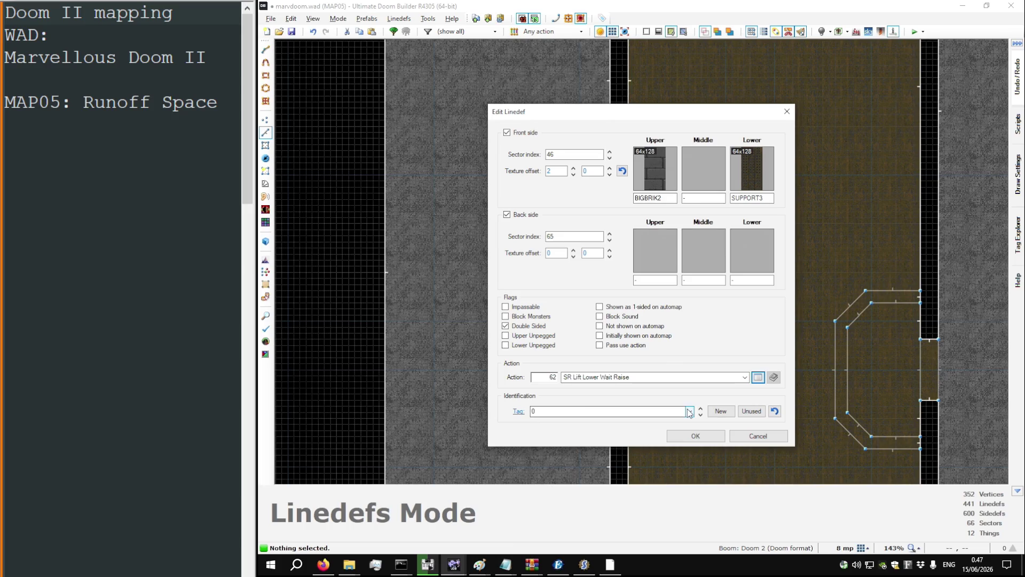
{"action": "left_click", "coordinate": [641, 412]}
{"action": "type", "text": "6"}
{"action": "left_click", "coordinate": [696, 436]}
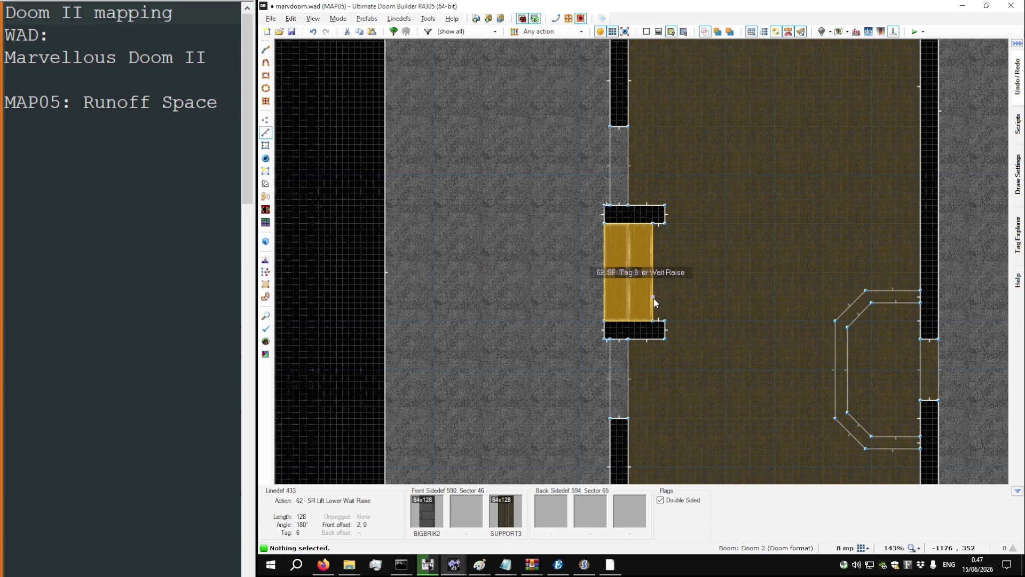
Step: Set the lift's back line action to 88 WR Lift Lower Wait Raise
{"action": "right_click", "coordinate": [607, 299]}
{"action": "left_click", "coordinate": [757, 377]}
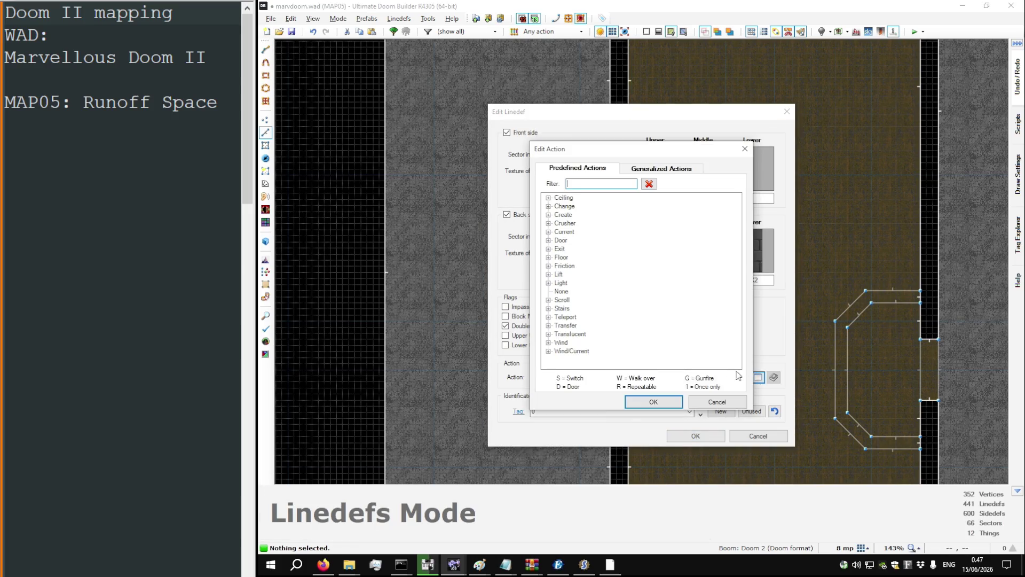
{"action": "type", "text": "wr lift lo"}
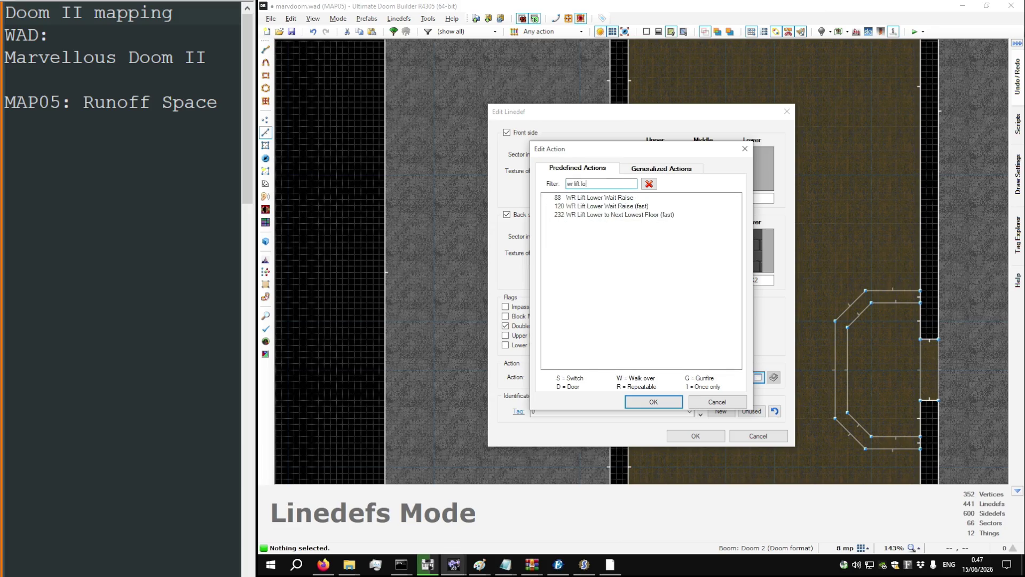
{"action": "double_click", "coordinate": [628, 197]}
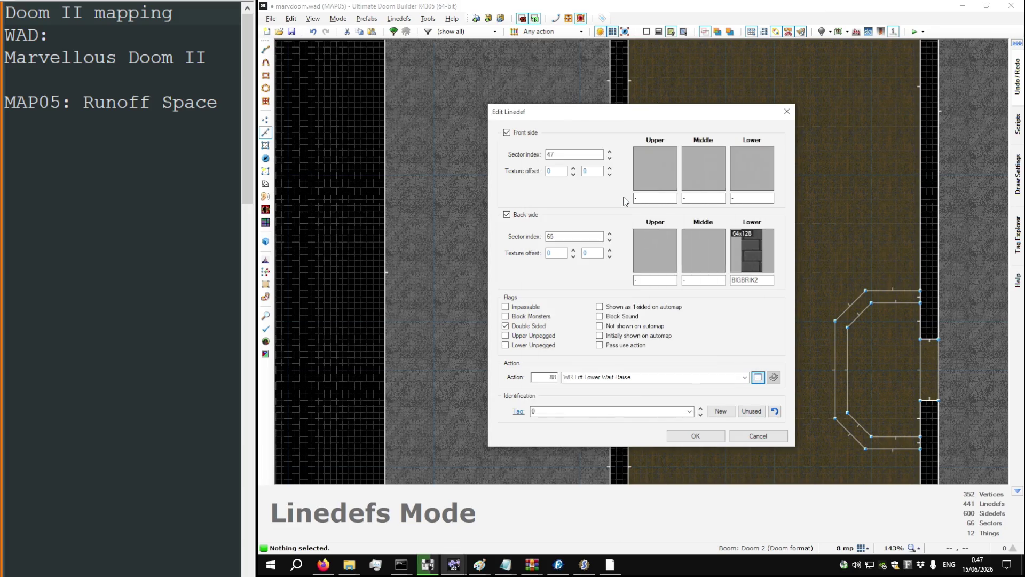
{"action": "left_click", "coordinate": [701, 435]}
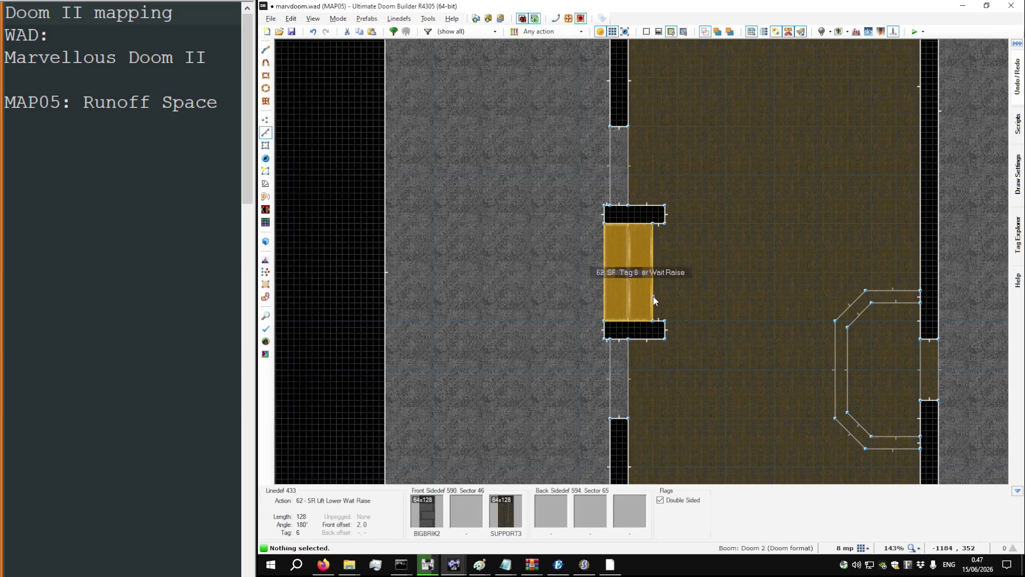
{"action": "scroll", "coordinate": [583, 227], "scroll_direction": "down", "scroll_amount": 3}
Step: Save marvdoom.wad and view the lift in 3D
{"action": "key", "text": "ctrl+s"}
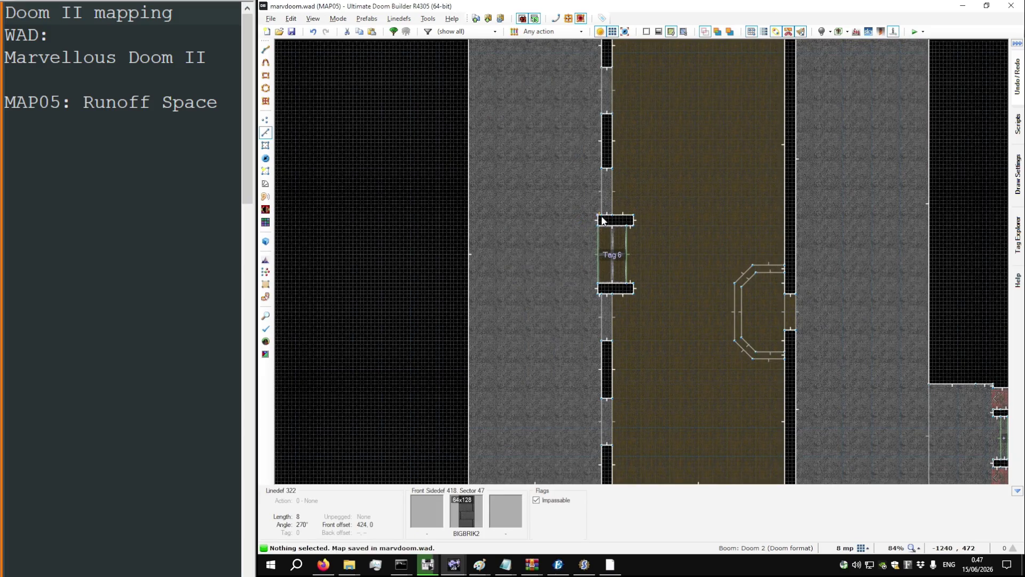
{"action": "scroll", "coordinate": [593, 262], "scroll_direction": "up", "scroll_amount": 6}
{"action": "key", "text": "q"}
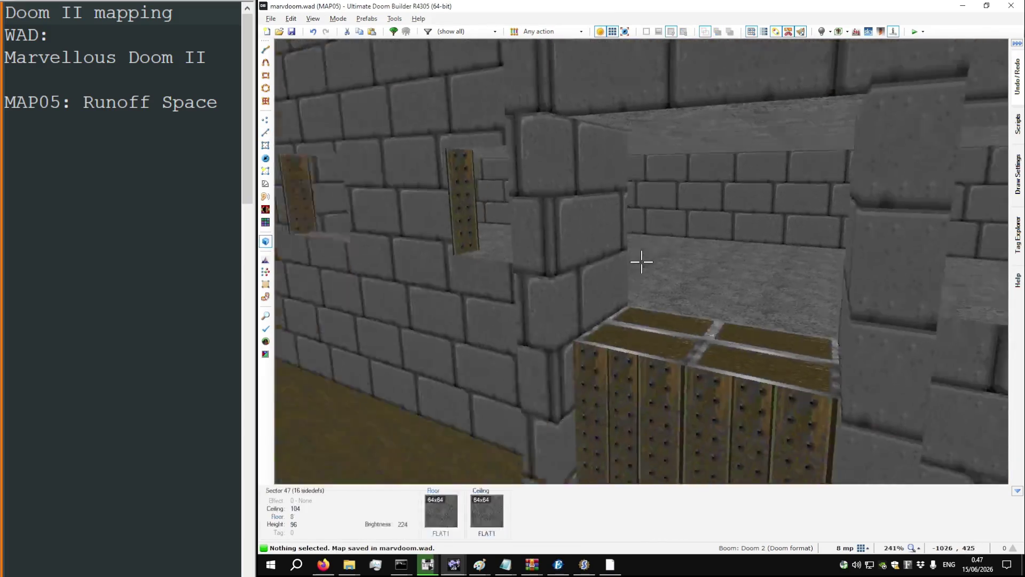
{"action": "key", "text": "w"}
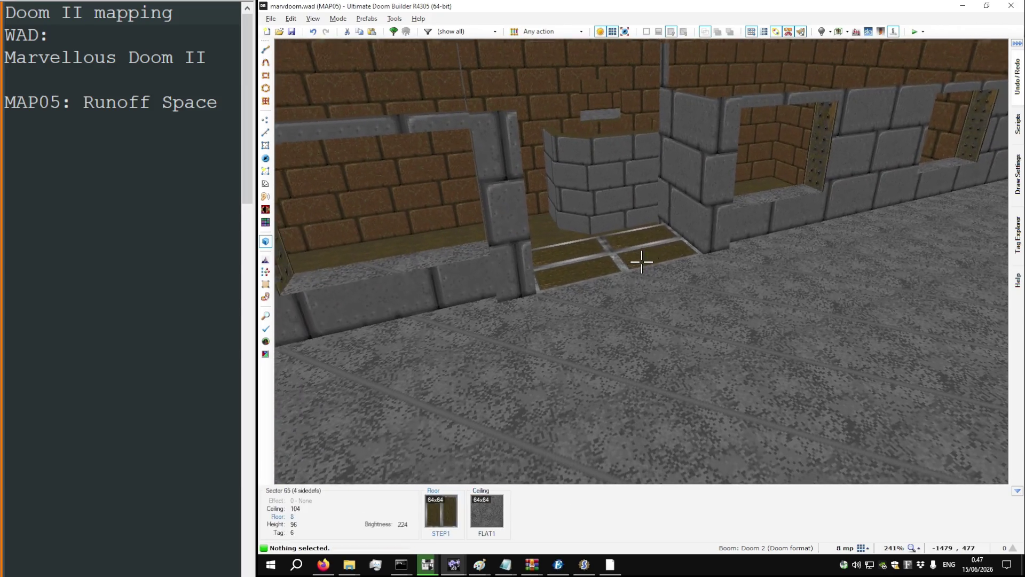
Step: Try several heights on the STEP1 lift floor with the mouse wheel
{"action": "left_click", "coordinate": [641, 261]}
{"action": "scroll", "coordinate": [642, 262], "scroll_direction": "up", "scroll_amount": 3}
{"action": "key", "text": "h"}
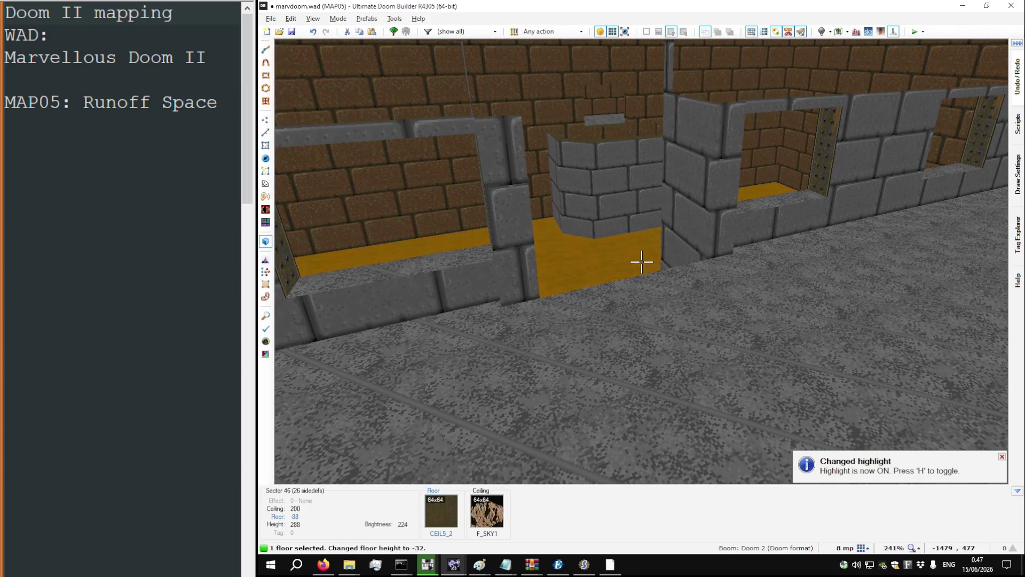
{"action": "left_click", "coordinate": [641, 262]}
{"action": "scroll", "coordinate": [641, 261], "scroll_direction": "up", "scroll_amount": 4}
{"action": "key", "text": "w"}
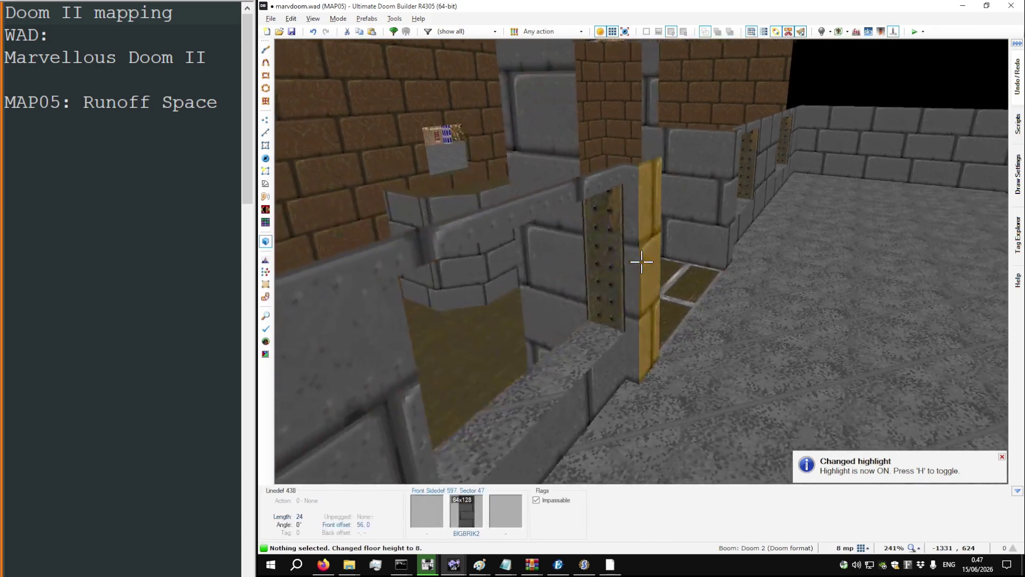
{"action": "left_click", "coordinate": [641, 262]}
{"action": "scroll", "coordinate": [641, 262], "scroll_direction": "down", "scroll_amount": 2}
{"action": "left_click", "coordinate": [642, 262]}
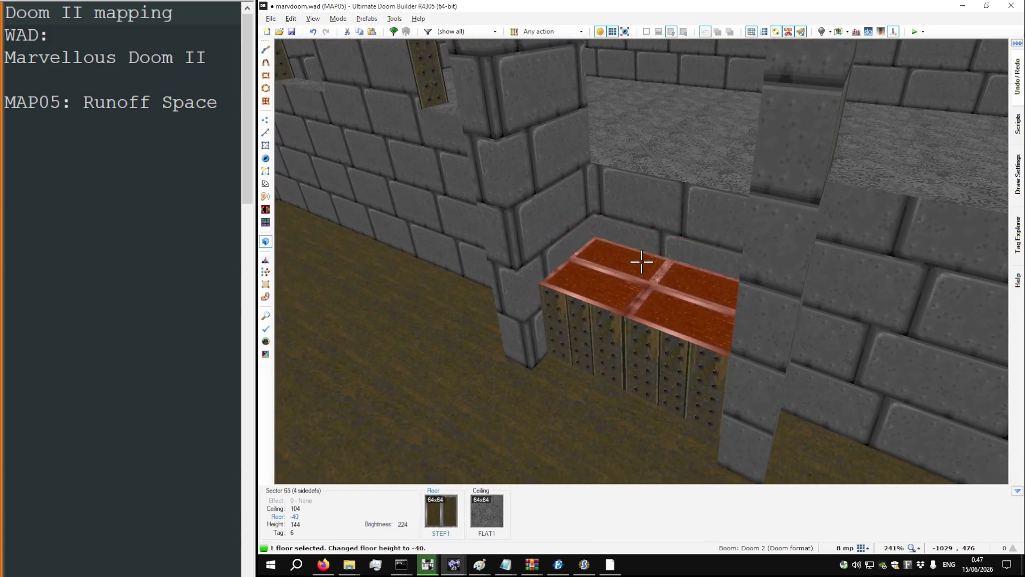
{"action": "scroll", "coordinate": [641, 262], "scroll_direction": "up", "scroll_amount": 2}
{"action": "key", "text": "w"}
{"action": "key", "text": "w"}
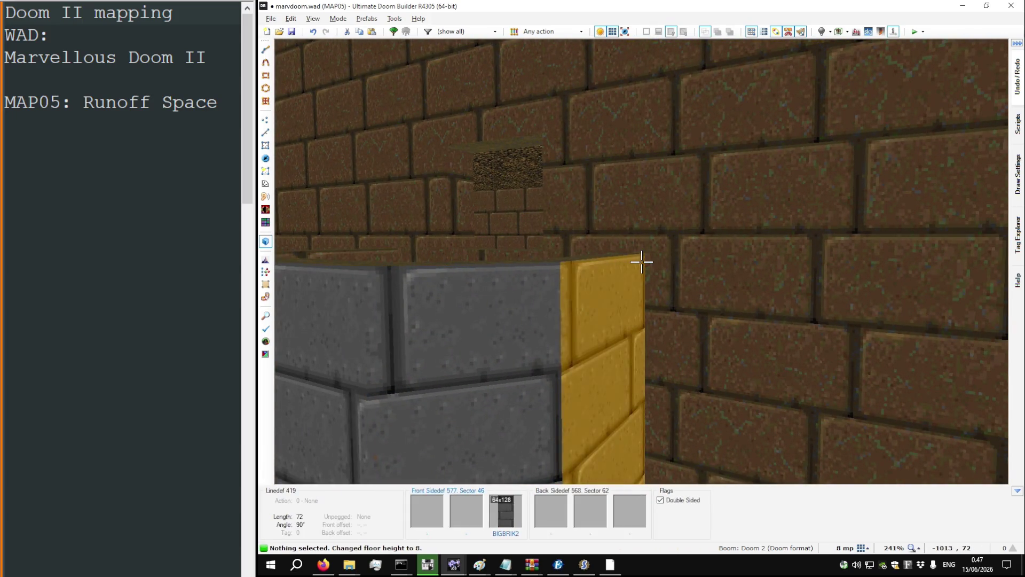
{"action": "key", "text": "s"}
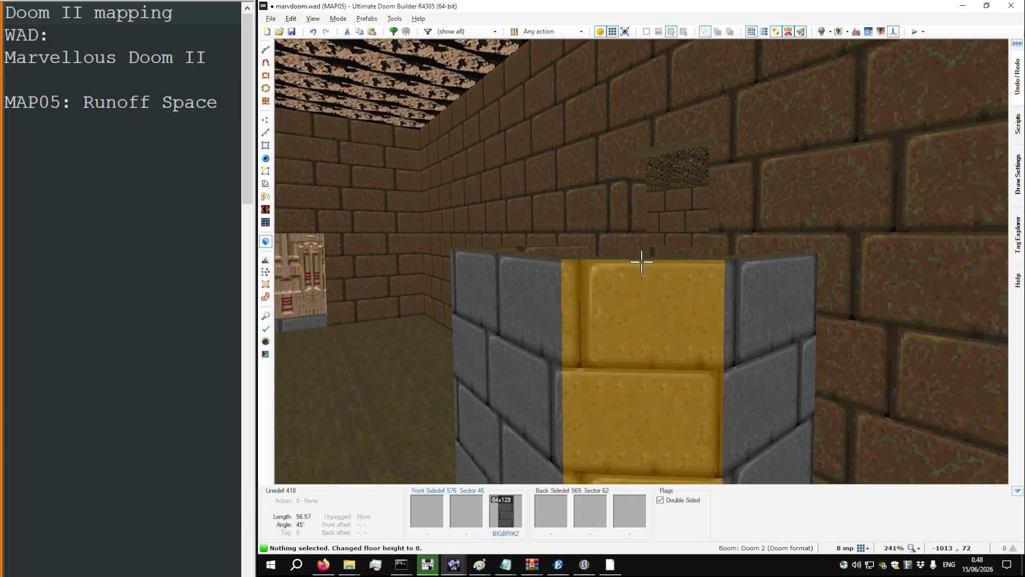
{"action": "key", "text": "w"}
Step: Undo the last floor-height change and look over the brick-walled room
{"action": "key", "text": "ctrl+z"}
{"action": "key", "text": "w"}
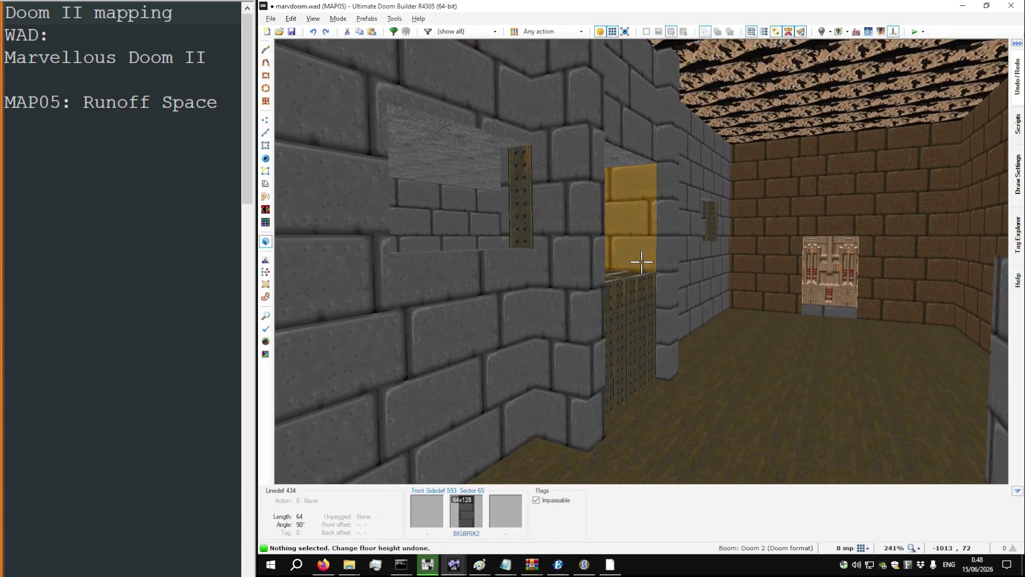
{"action": "key", "text": "w"}
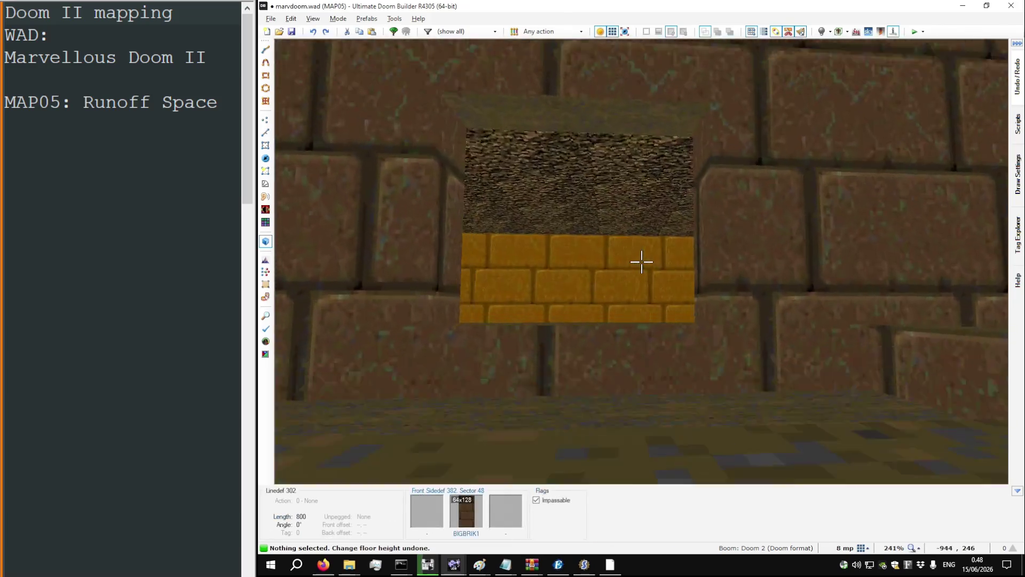
{"action": "key", "text": "w"}
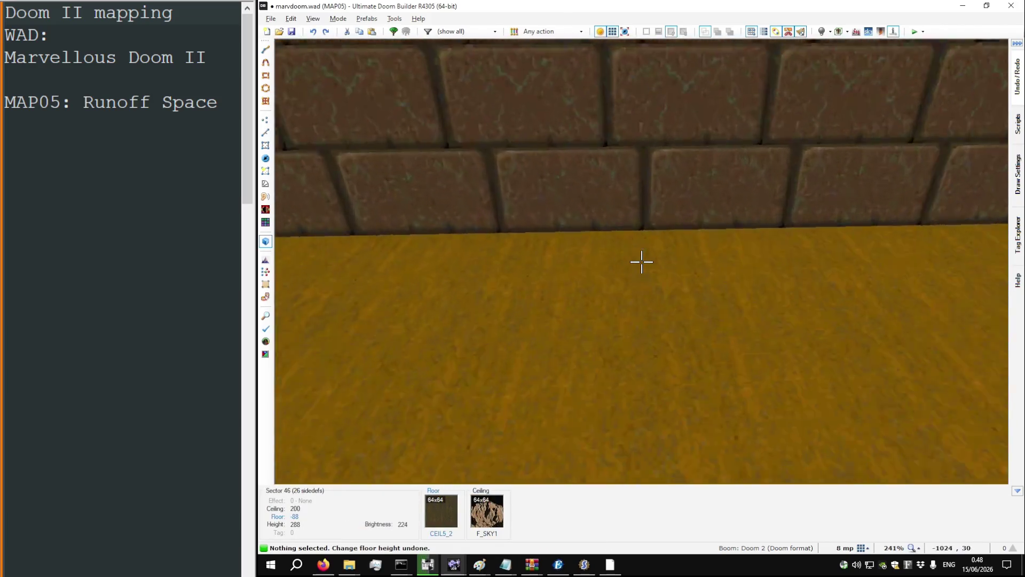
{"action": "key", "text": "w"}
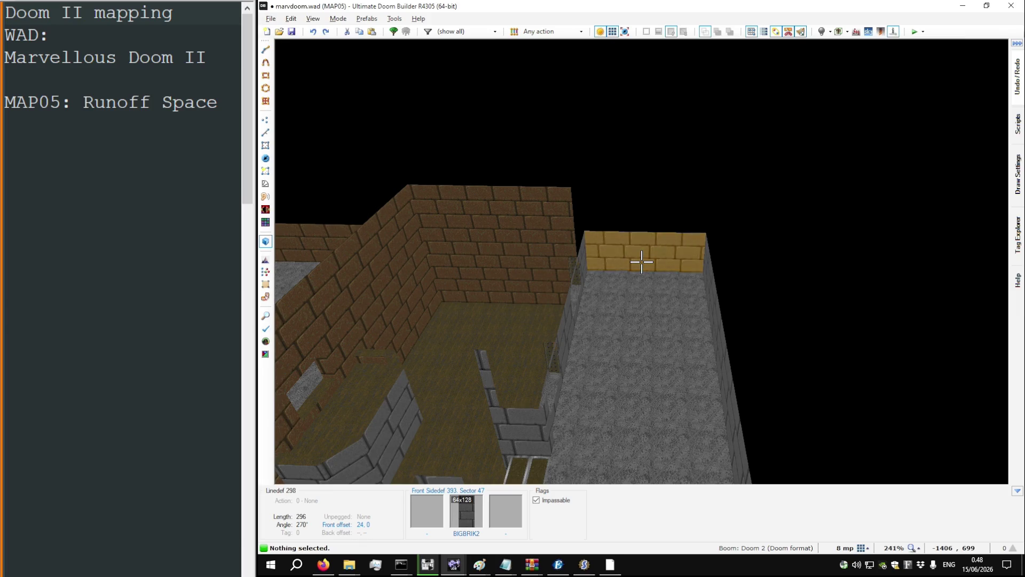
Step: Fly through the corridors and brick-walled room around the tag 6 lift in 3D, then return to 2D
{"action": "key", "text": "w"}
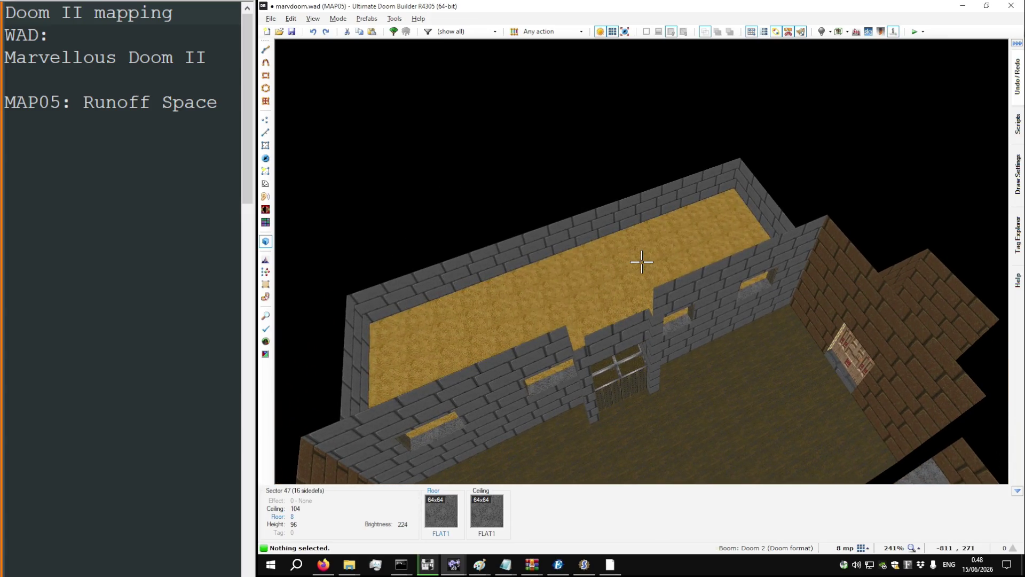
{"action": "key", "text": "w"}
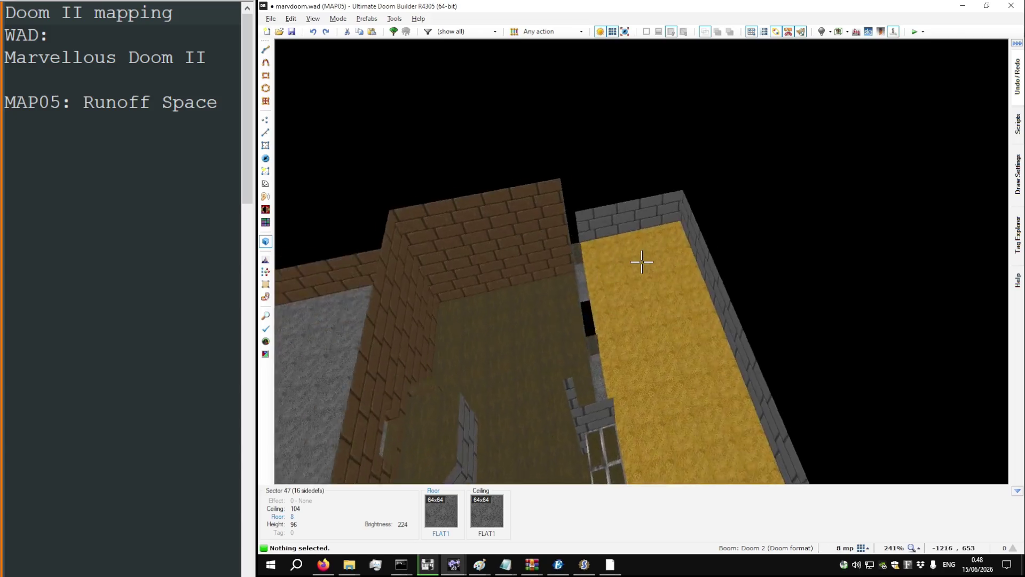
{"action": "key", "text": "w"}
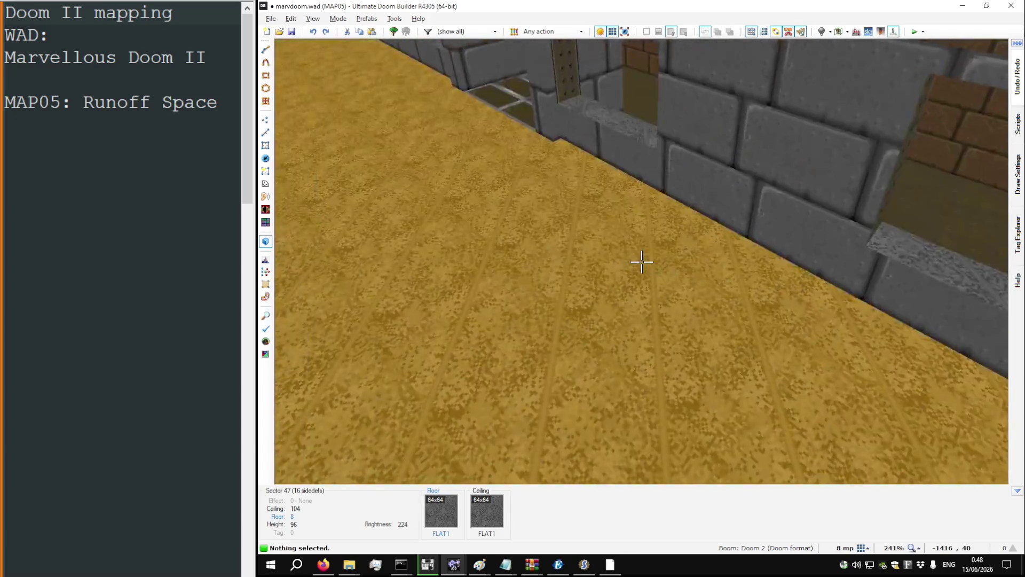
{"action": "key", "text": "w"}
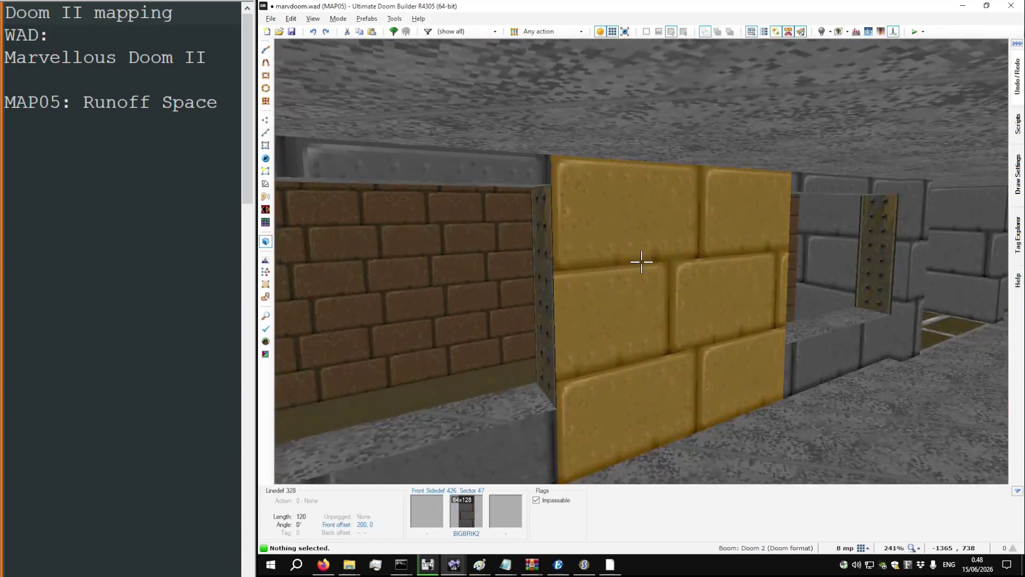
{"action": "key", "text": "w"}
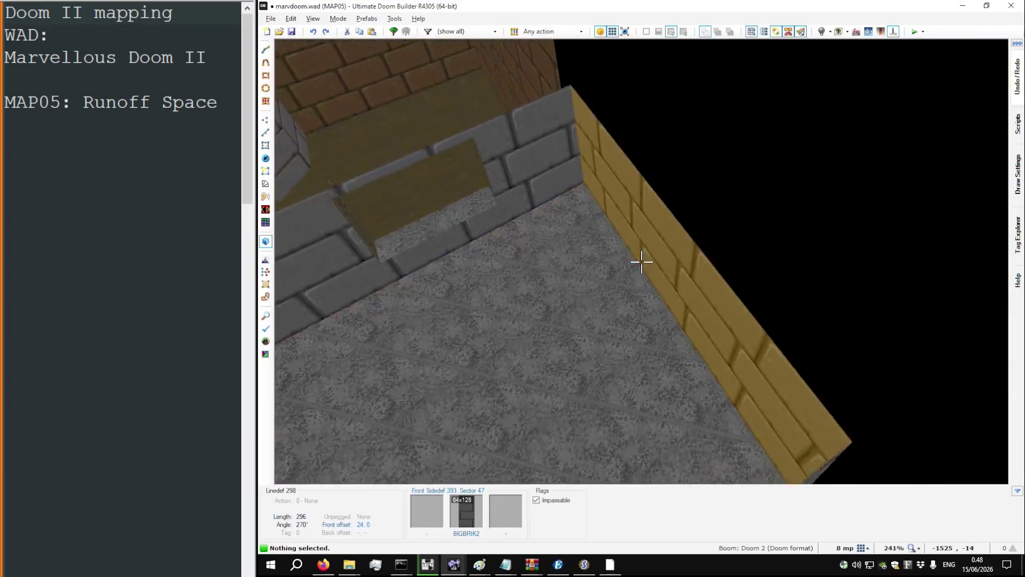
{"action": "key", "text": "w"}
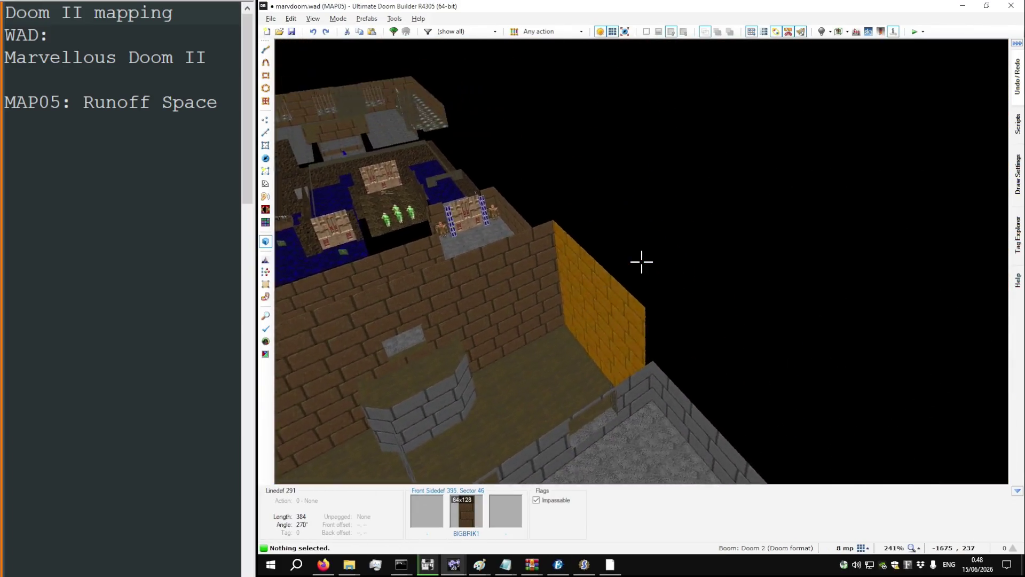
{"action": "key", "text": "w"}
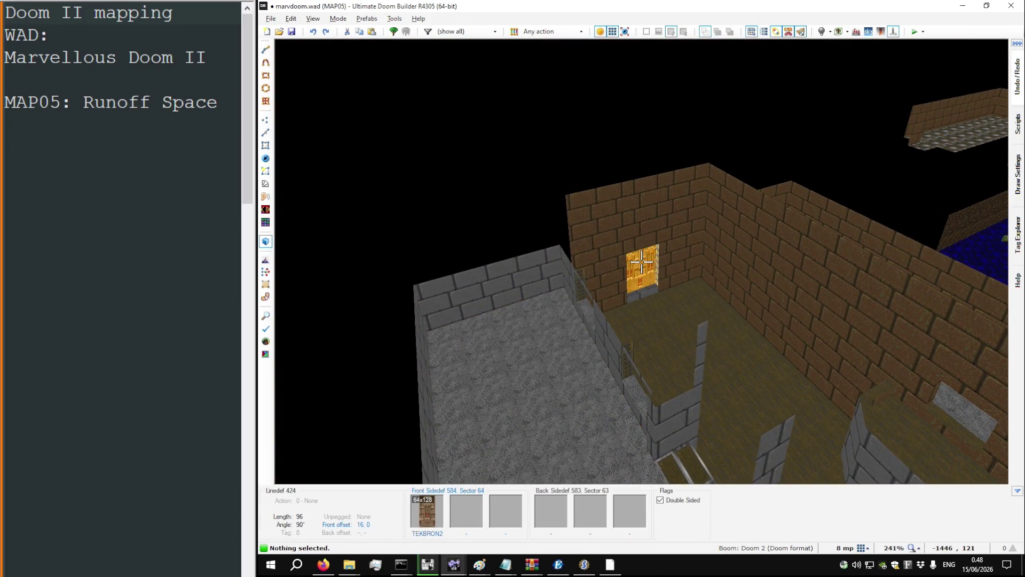
{"action": "key", "text": "w"}
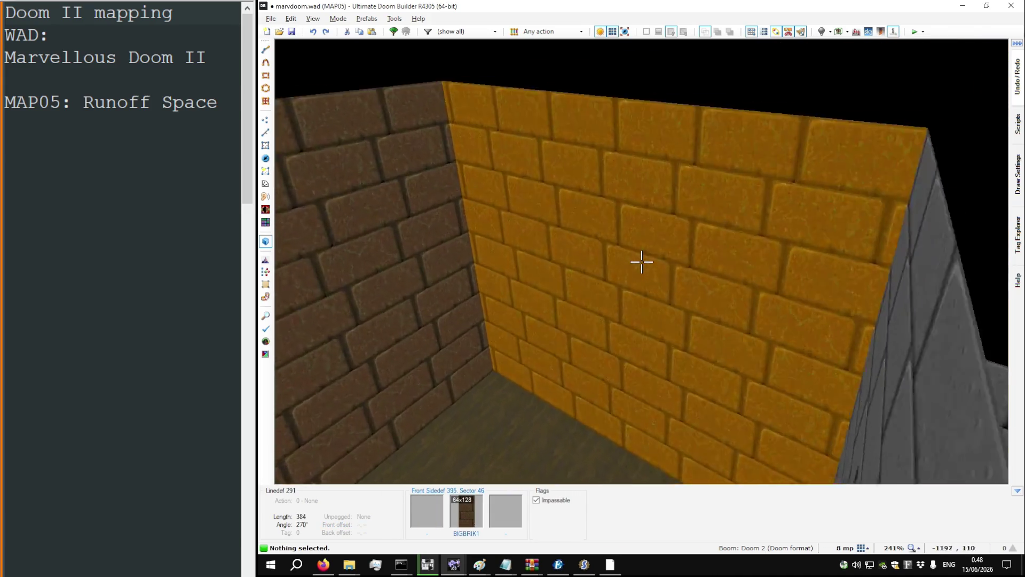
{"action": "key", "text": "q"}
{"action": "scroll", "coordinate": [588, 230], "scroll_direction": "down", "scroll_amount": 5}
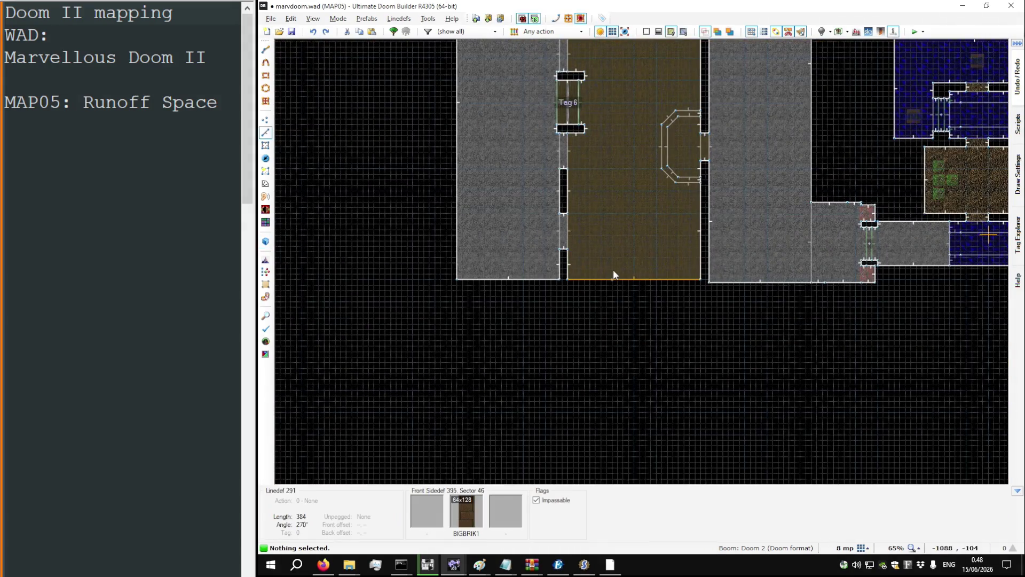
Step: Trial-move the brown room's bottom wall, then undo the move
{"action": "left_click_drag", "start_coordinate": [622, 275], "coordinate": [620, 275]}
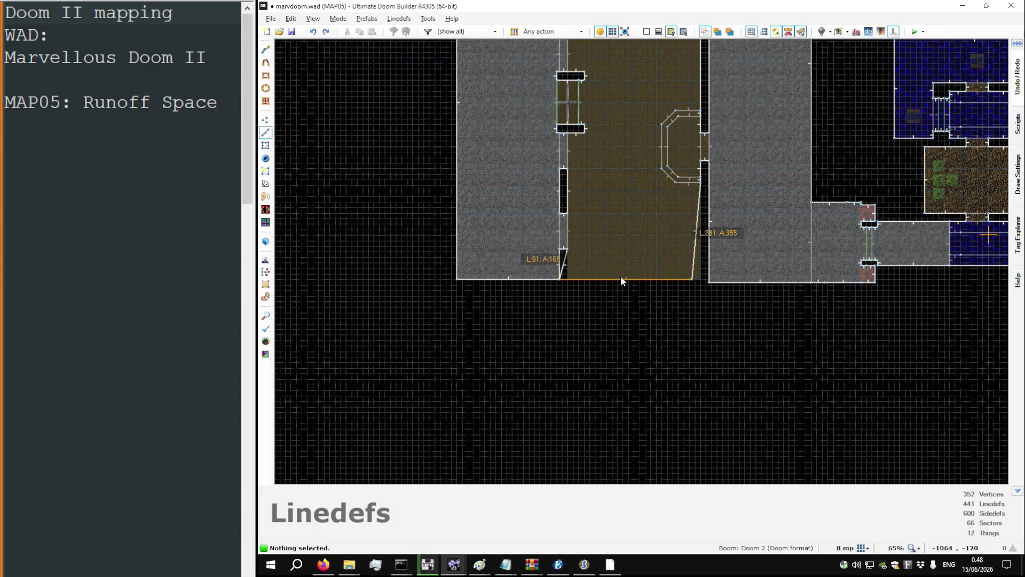
{"action": "scroll", "coordinate": [620, 276], "scroll_direction": "up", "scroll_amount": 4}
{"action": "key", "text": "ctrl+z"}
{"action": "scroll", "coordinate": [610, 305], "scroll_direction": "up", "scroll_amount": 10}
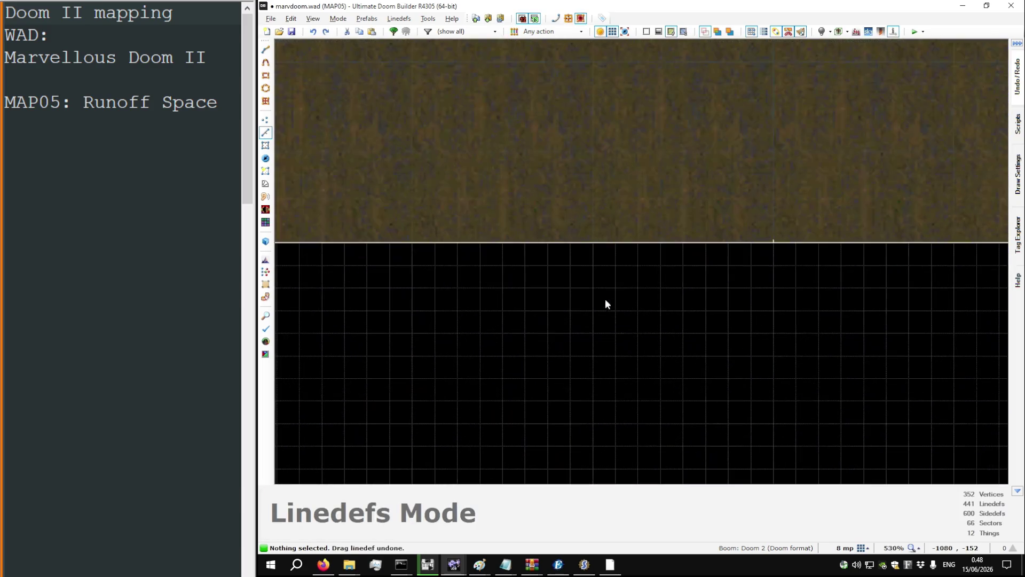
Step: Start and cancel line drawing below the room, then switch to the DOOM2.WAD MAP05 window
{"action": "key", "text": "d"}
{"action": "key", "text": "Escape"}
{"action": "key", "text": "d"}
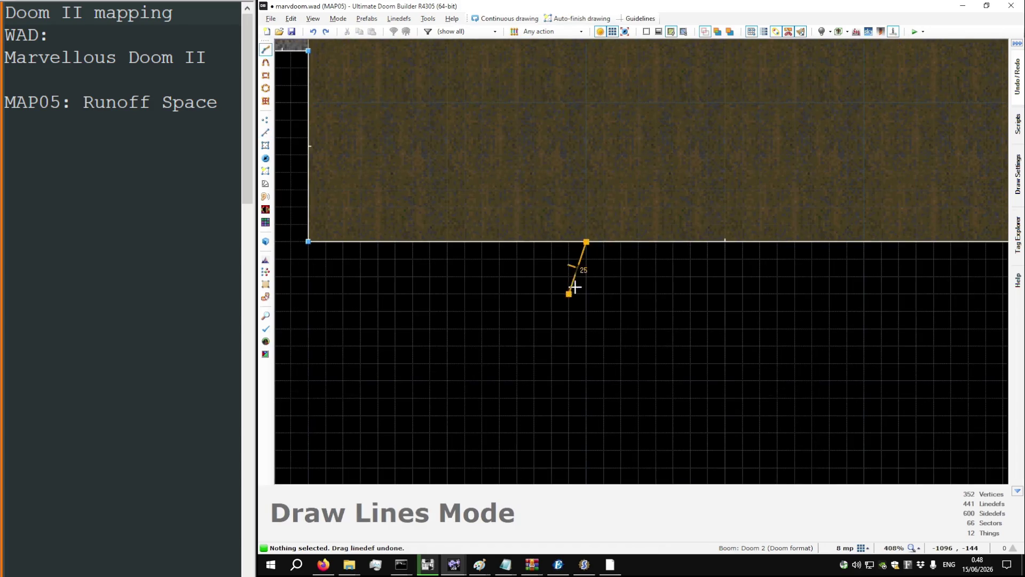
{"action": "scroll", "coordinate": [583, 296], "scroll_direction": "down", "scroll_amount": 9}
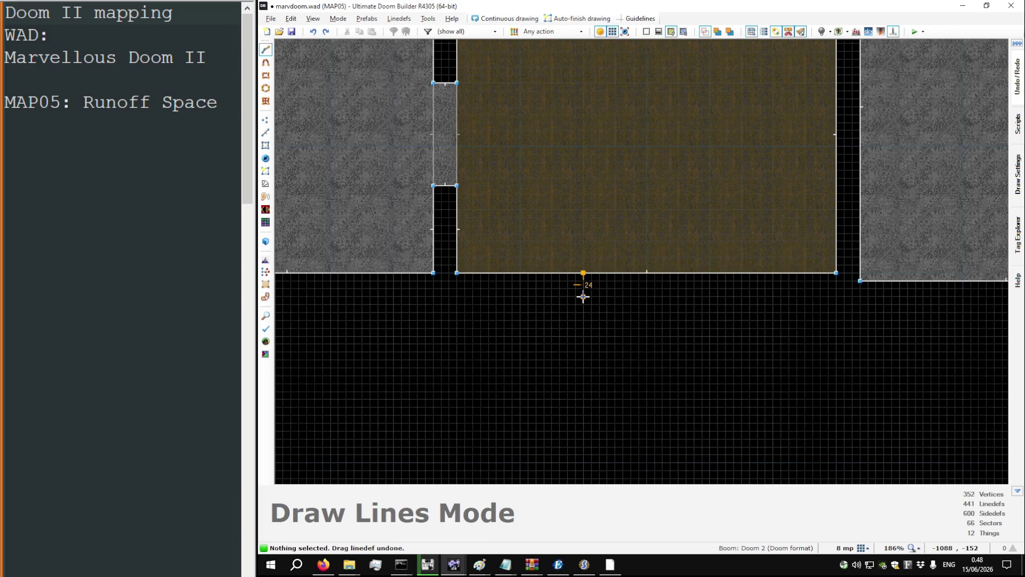
{"action": "key", "text": "Escape"}
{"action": "scroll", "coordinate": [584, 297], "scroll_direction": "down", "scroll_amount": 8}
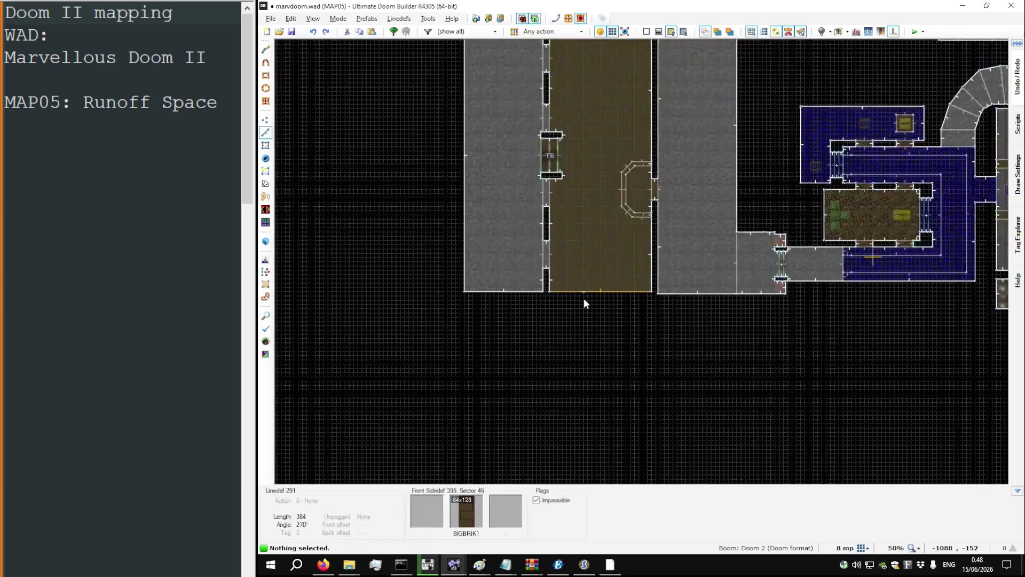
{"action": "key", "text": "alt+Tab"}
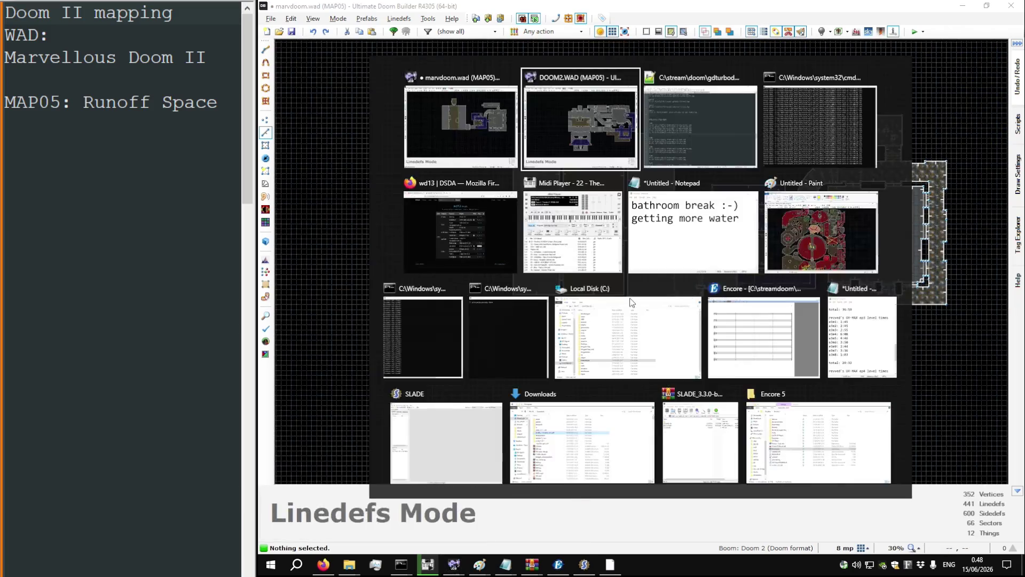
{"action": "key", "text": "l"}
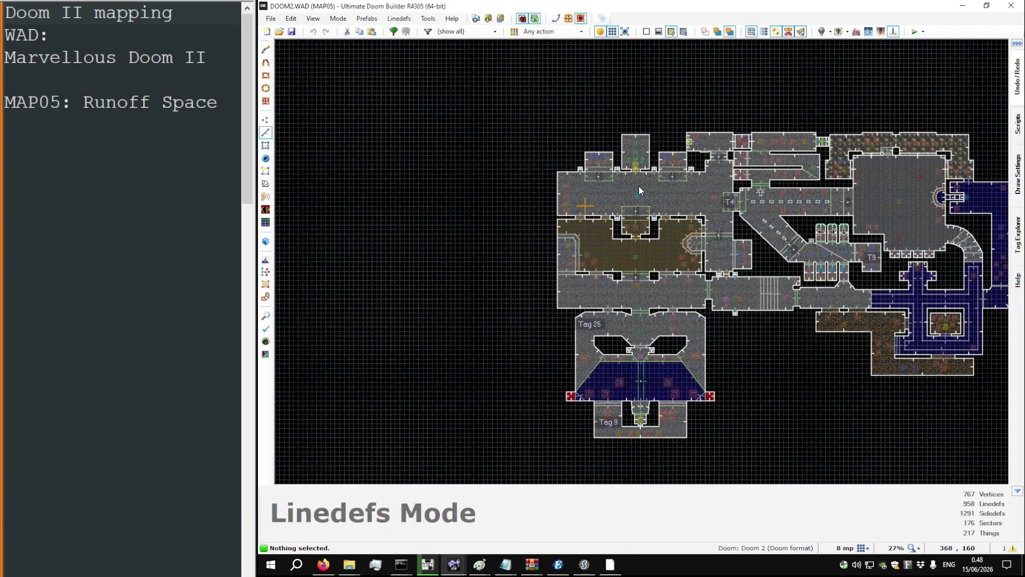
{"action": "scroll", "coordinate": [769, 224], "scroll_direction": "up", "scroll_amount": 8}
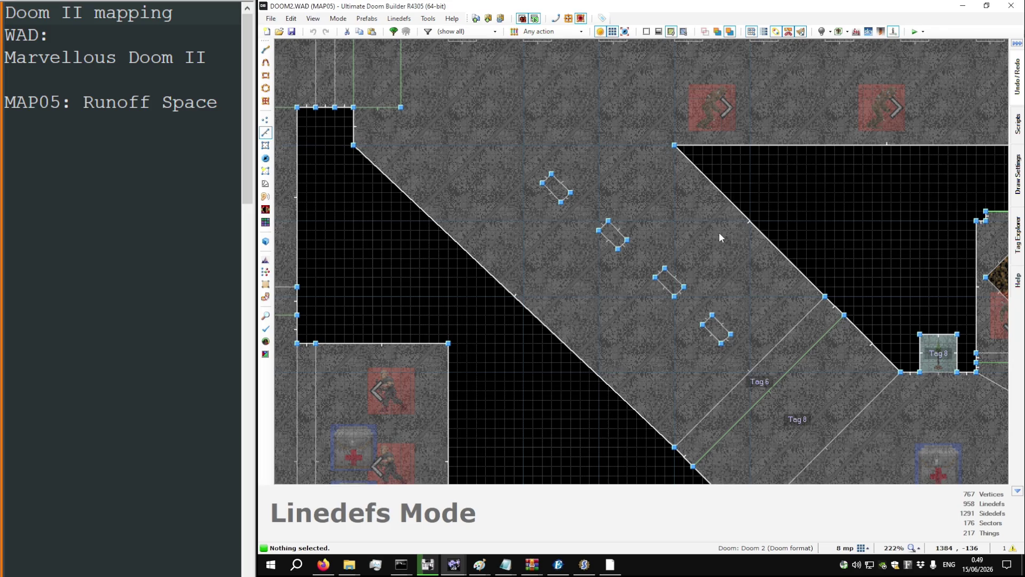
{"action": "key", "text": "s"}
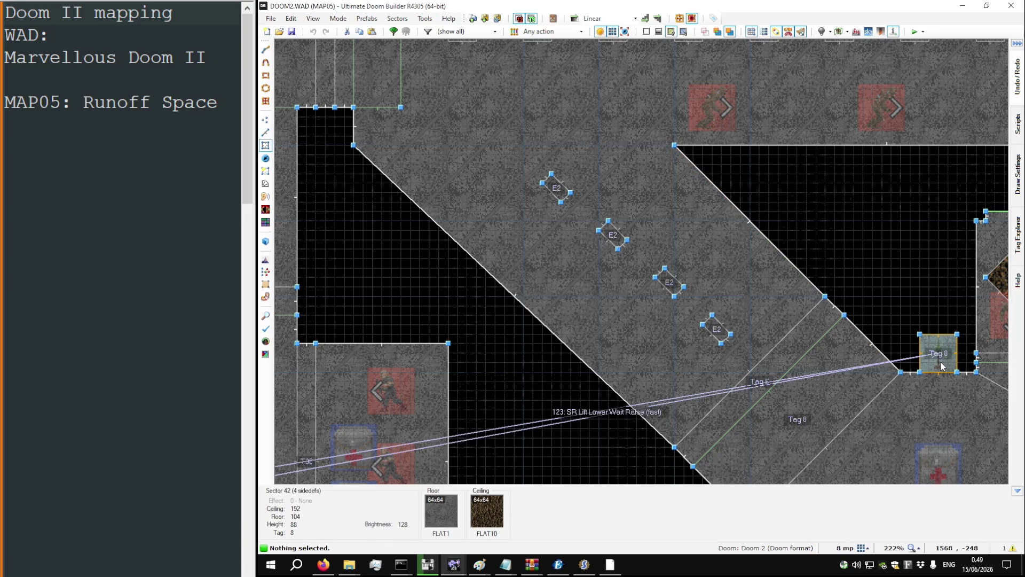
{"action": "scroll", "coordinate": [942, 366], "scroll_direction": "down", "scroll_amount": 7}
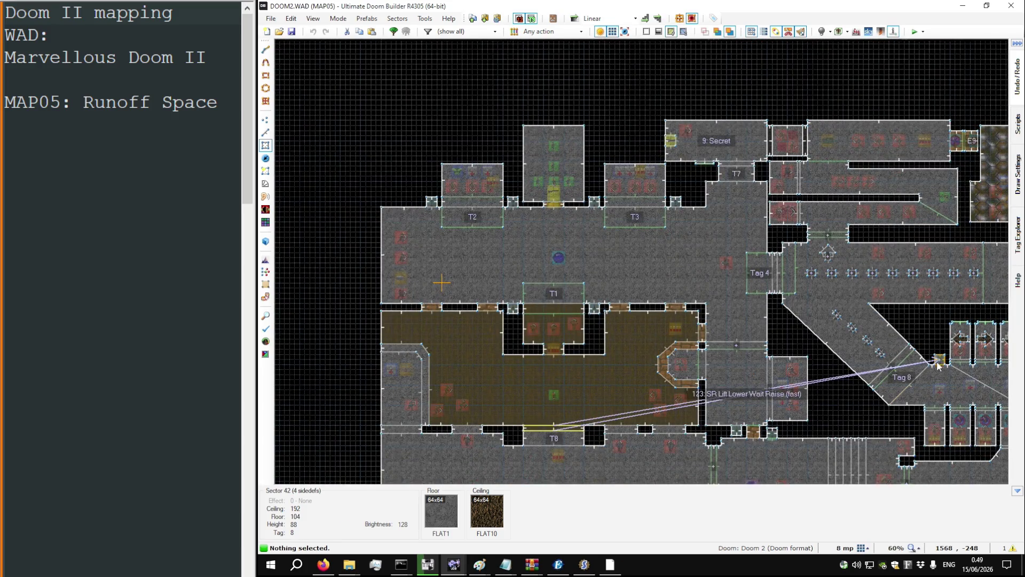
{"action": "key", "text": "l"}
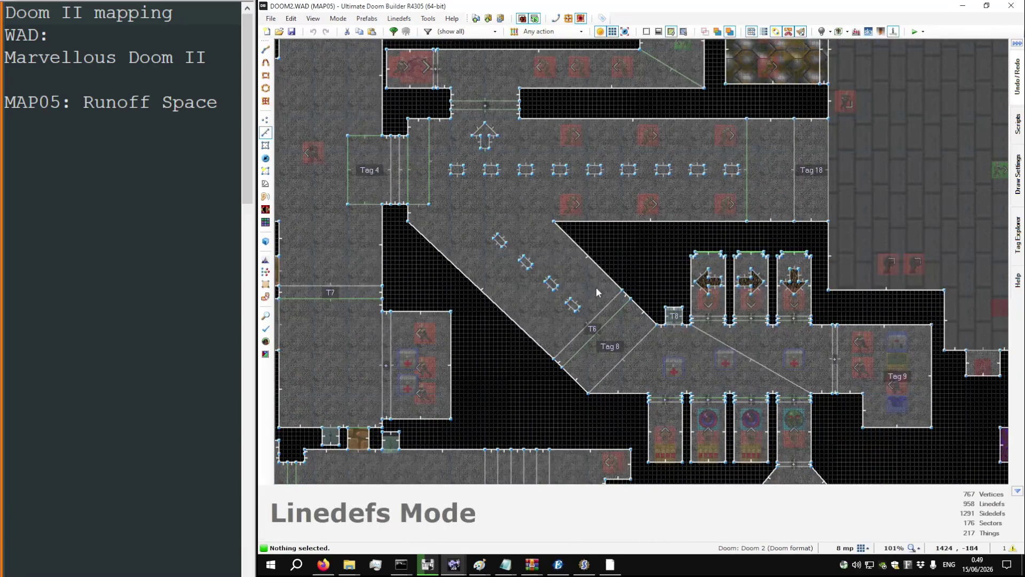
{"action": "scroll", "coordinate": [664, 296], "scroll_direction": "down", "scroll_amount": 5}
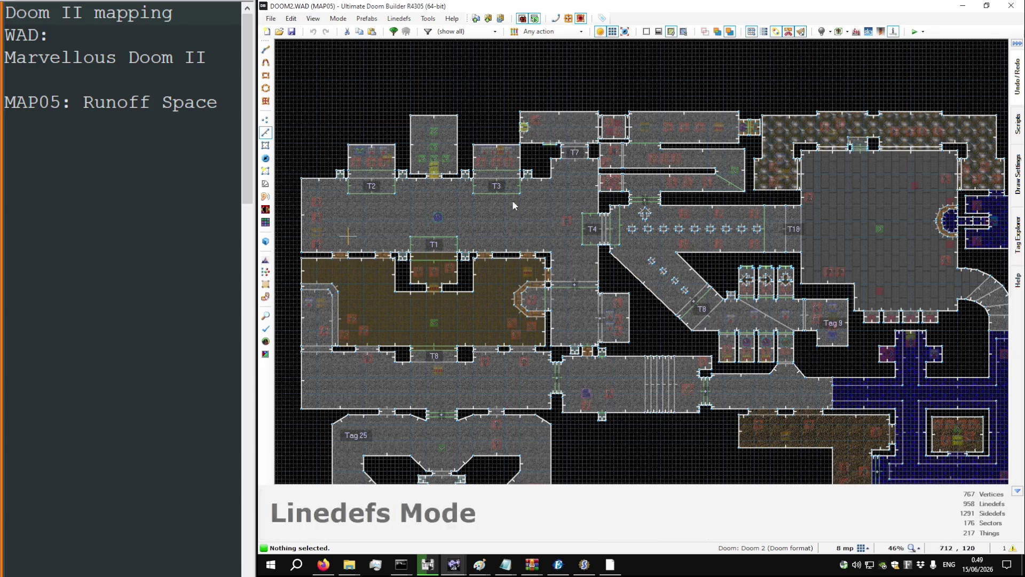
{"action": "scroll", "coordinate": [390, 385], "scroll_direction": "up", "scroll_amount": 3}
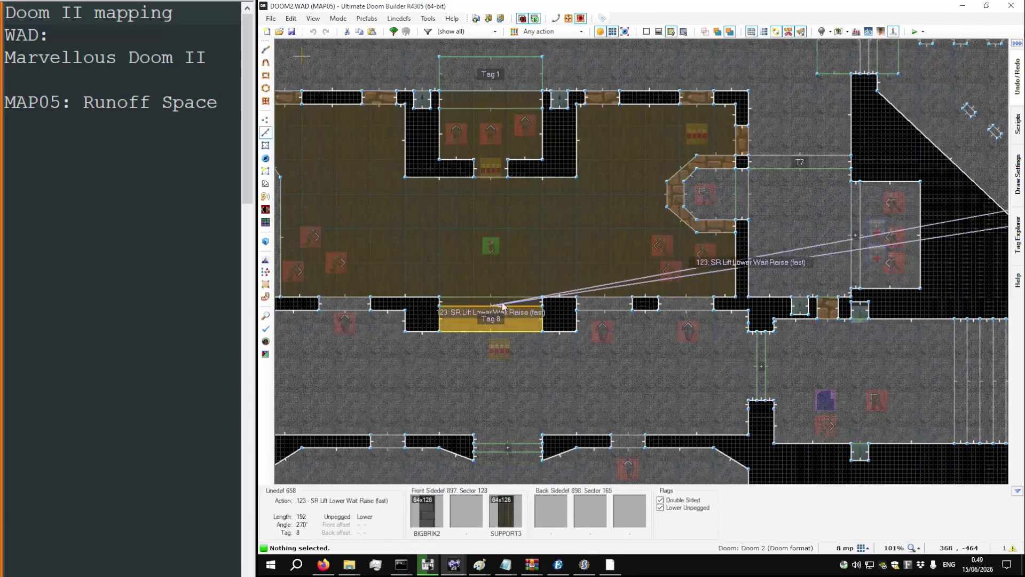
Step: Walk the original MAP05 in 3D from the lift to the grey corridor, then switch to marvdoom.wad
{"action": "key", "text": "w"}
{"action": "key", "text": "s"}
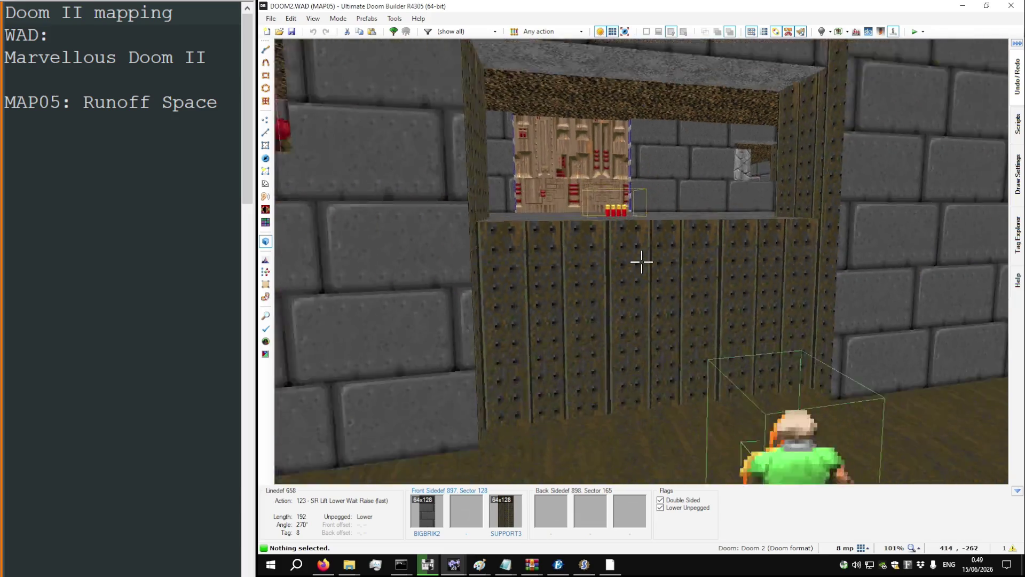
{"action": "key", "text": "w"}
{"action": "key", "text": "s"}
{"action": "key", "text": "w"}
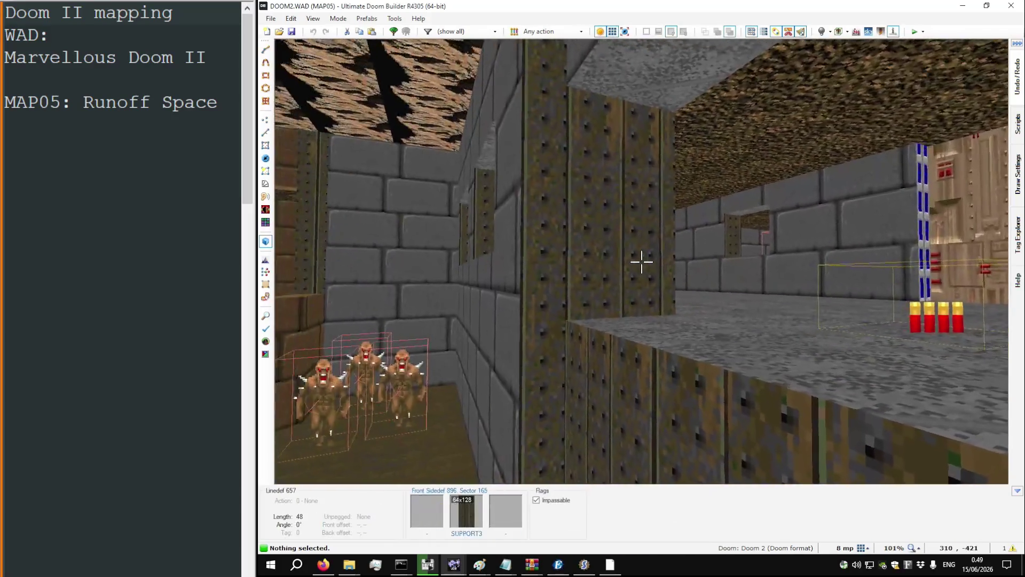
{"action": "key", "text": "w"}
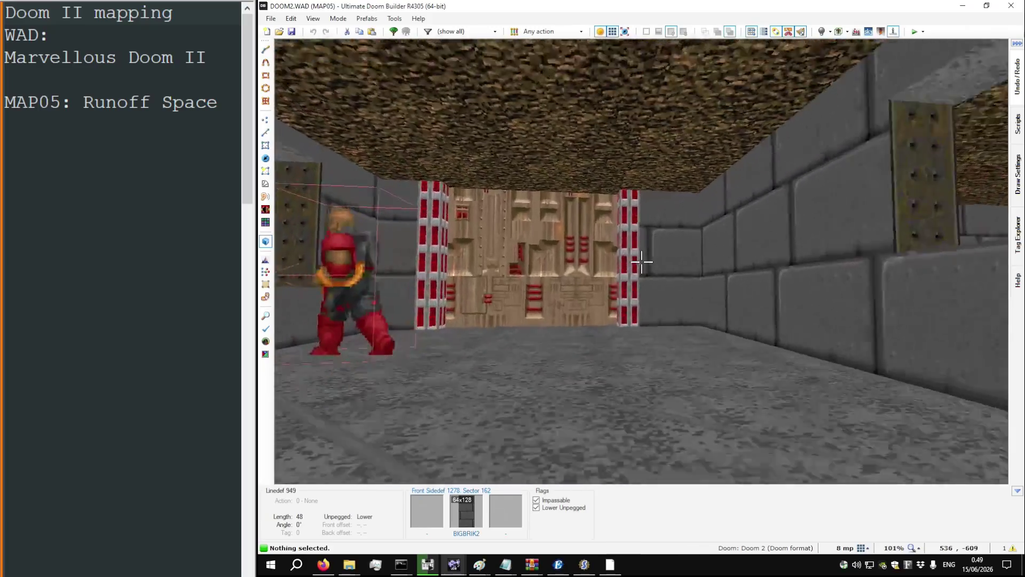
{"action": "key", "text": "w"}
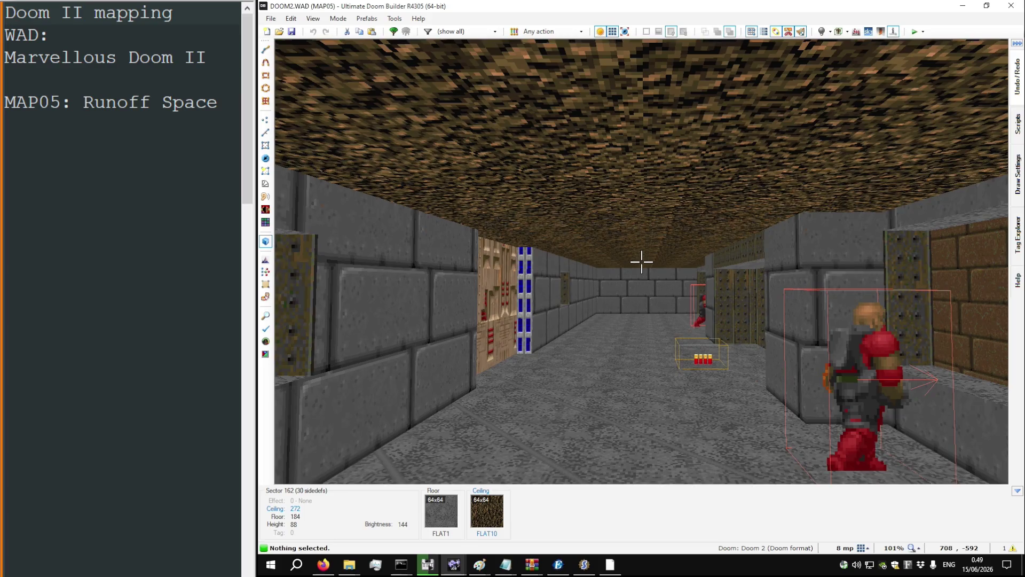
{"action": "key", "text": "q"}
{"action": "key", "text": "alt+Tab"}
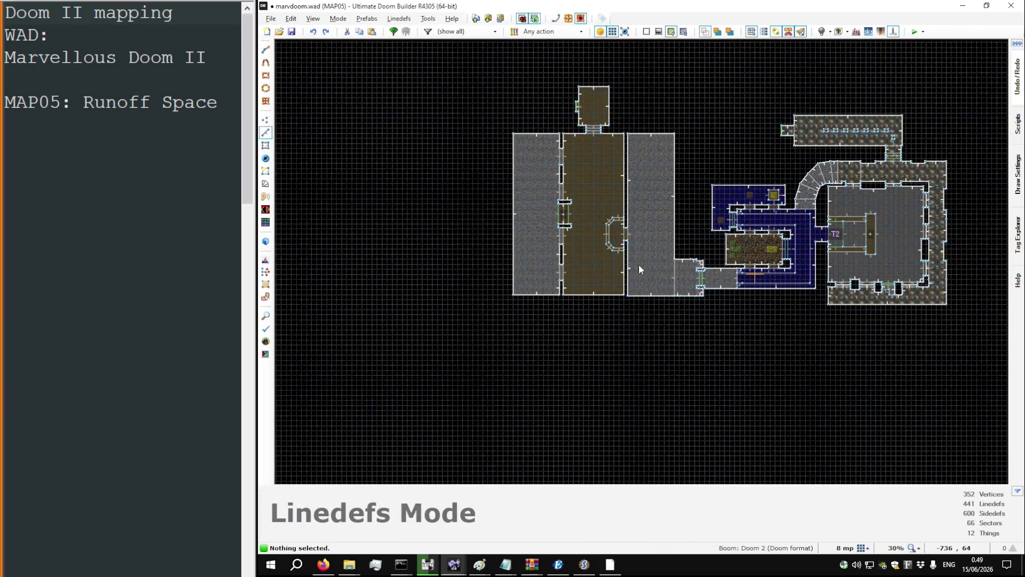
Step: Inspect the brown room's bottom wall linedef properties without changes, then switch to Sectors Mode
{"action": "scroll", "coordinate": [589, 317], "scroll_direction": "up", "scroll_amount": 10}
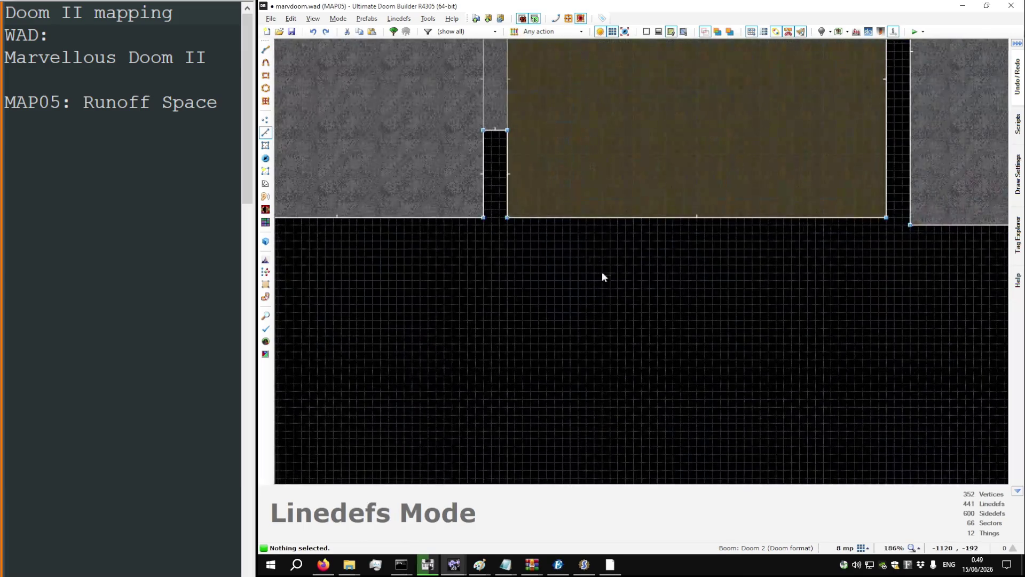
{"action": "scroll", "coordinate": [672, 213], "scroll_direction": "up", "scroll_amount": 2}
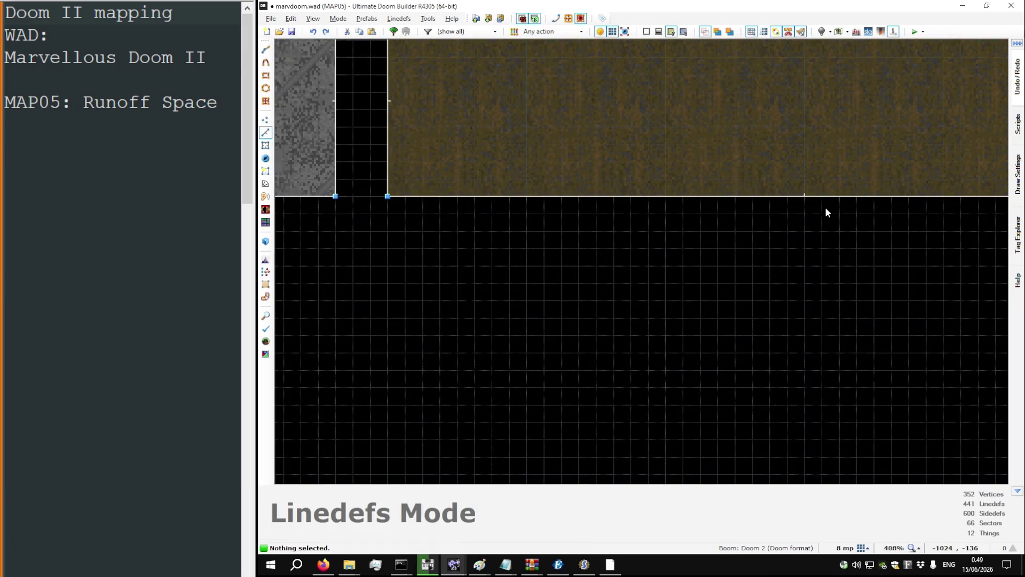
{"action": "scroll", "coordinate": [556, 212], "scroll_direction": "down", "scroll_amount": 3}
{"action": "scroll", "coordinate": [584, 208], "scroll_direction": "up", "scroll_amount": 5}
{"action": "right_click", "coordinate": [550, 202]}
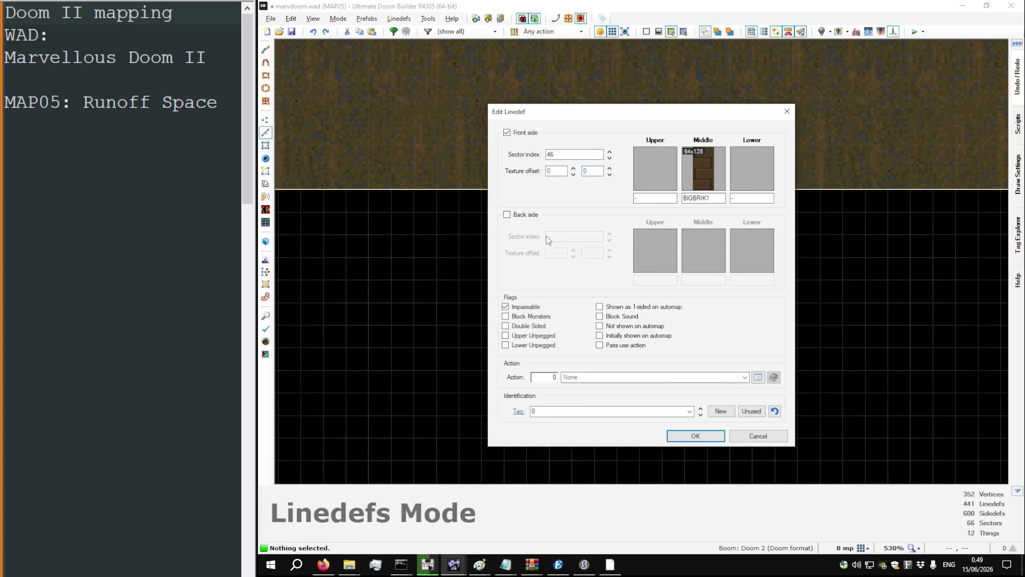
{"action": "key", "text": "Escape"}
{"action": "scroll", "coordinate": [559, 242], "scroll_direction": "down", "scroll_amount": 12}
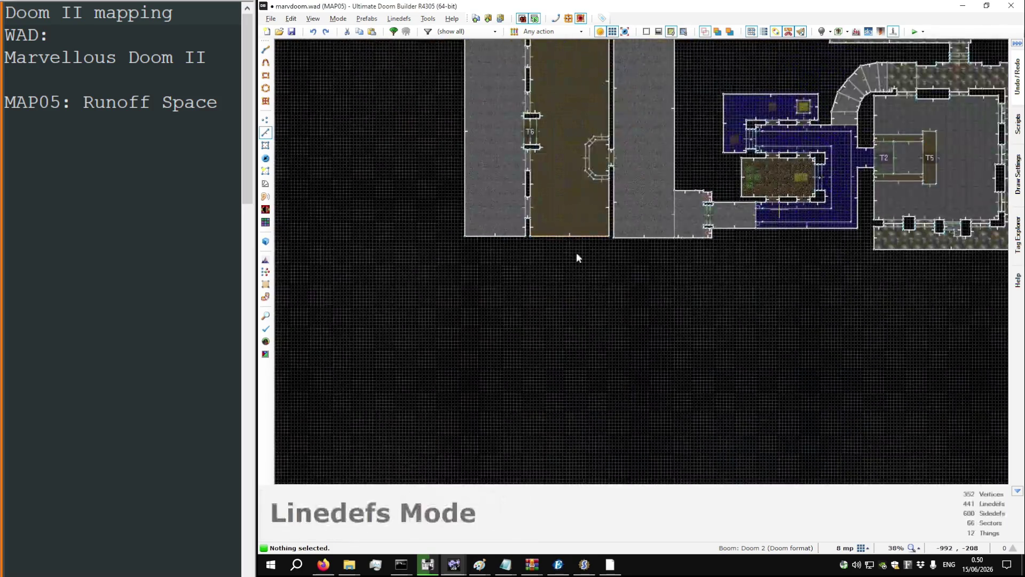
{"action": "key", "text": "s"}
{"action": "scroll", "coordinate": [569, 66], "scroll_direction": "up", "scroll_amount": 6}
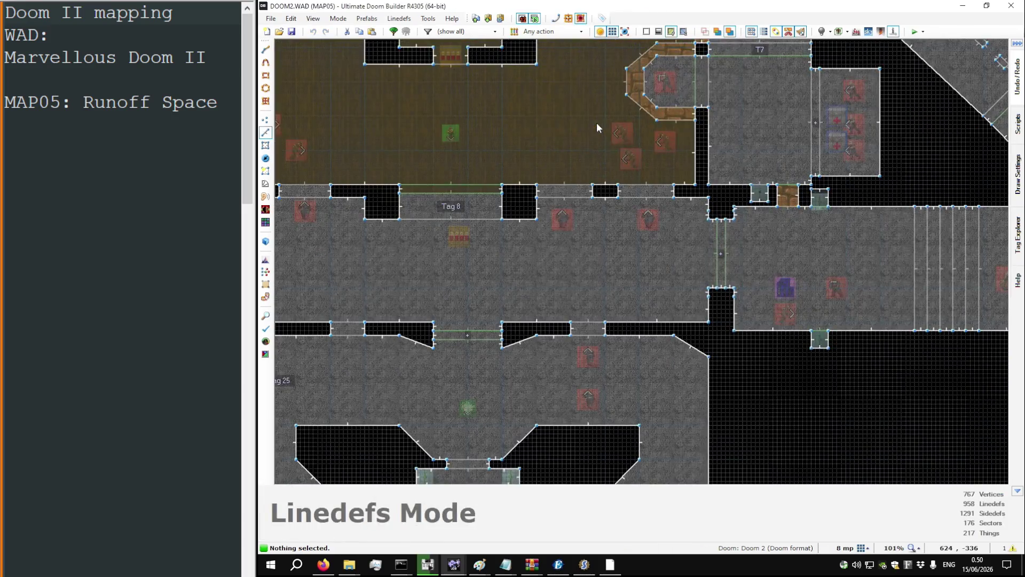
Step: Fly through DOOM2 MAP05 in 3D past the tech door into the blue-floored corridor
{"action": "key", "text": "q"}
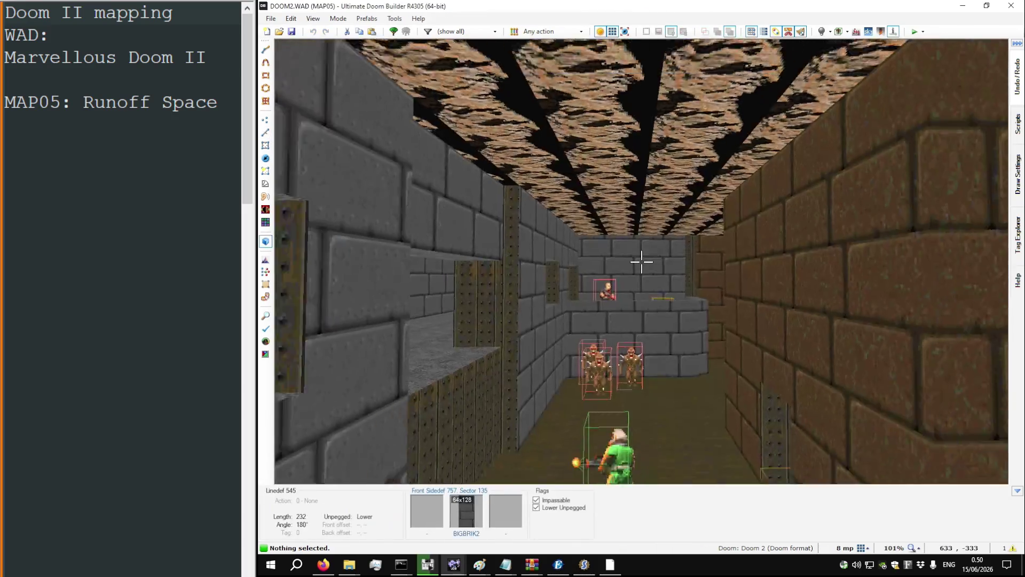
{"action": "key", "text": "w"}
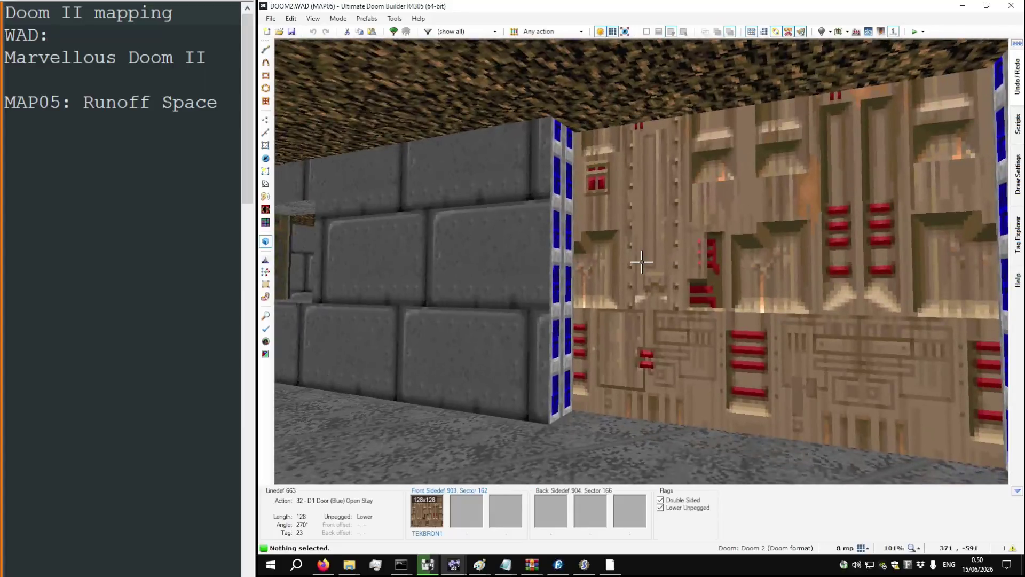
{"action": "key", "text": "w"}
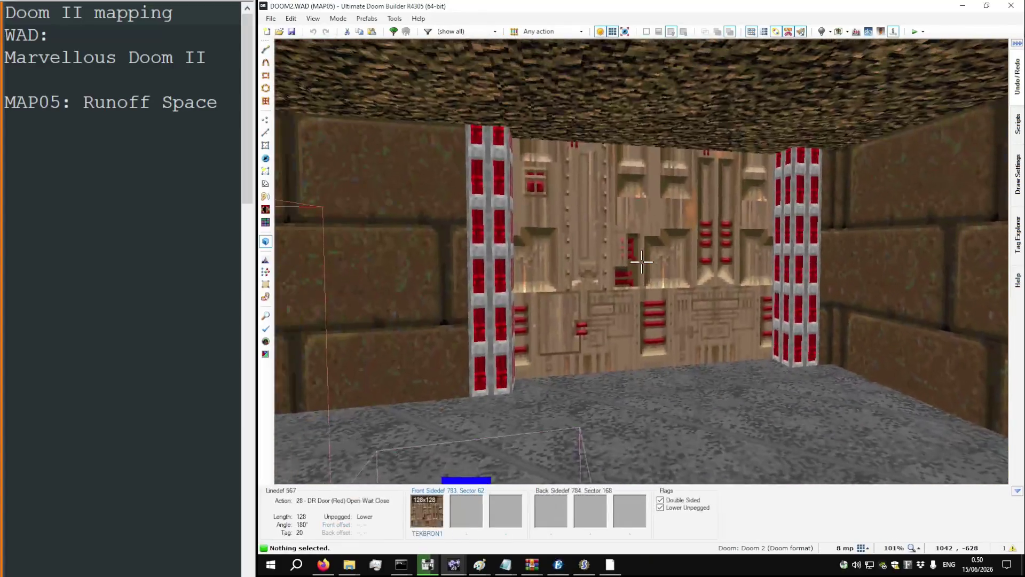
{"action": "key", "text": "w"}
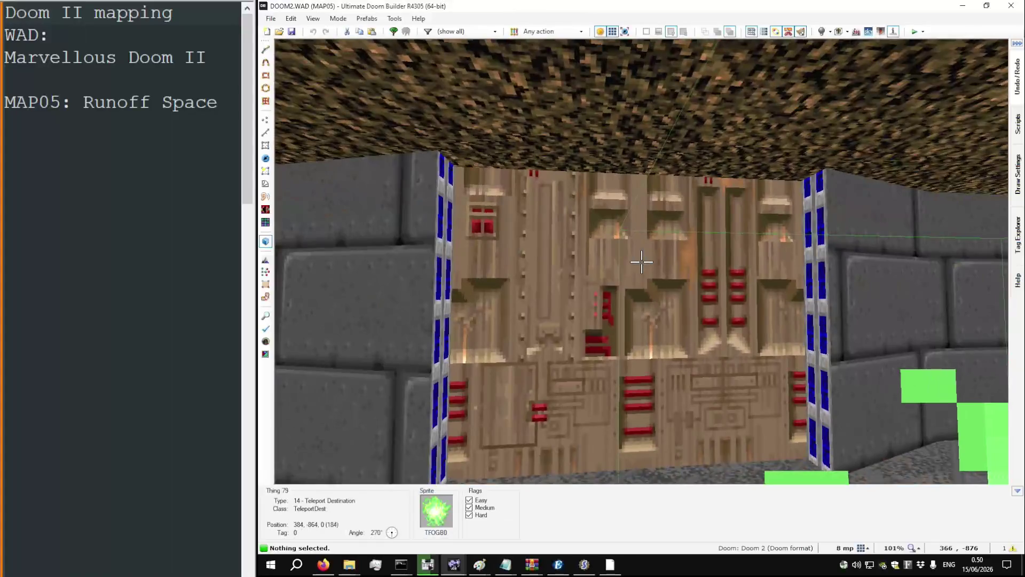
{"action": "key", "text": "s"}
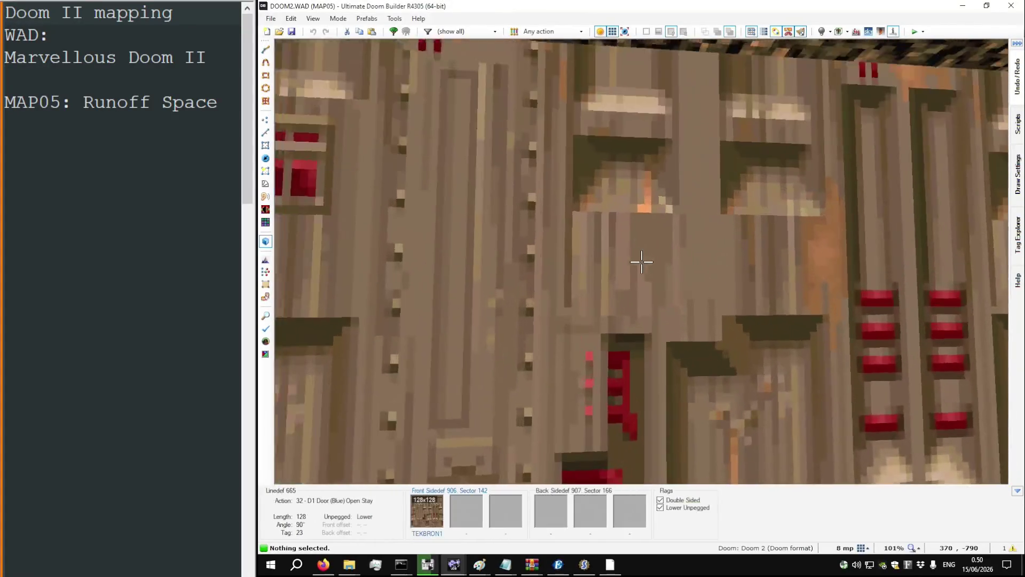
{"action": "key", "text": "s"}
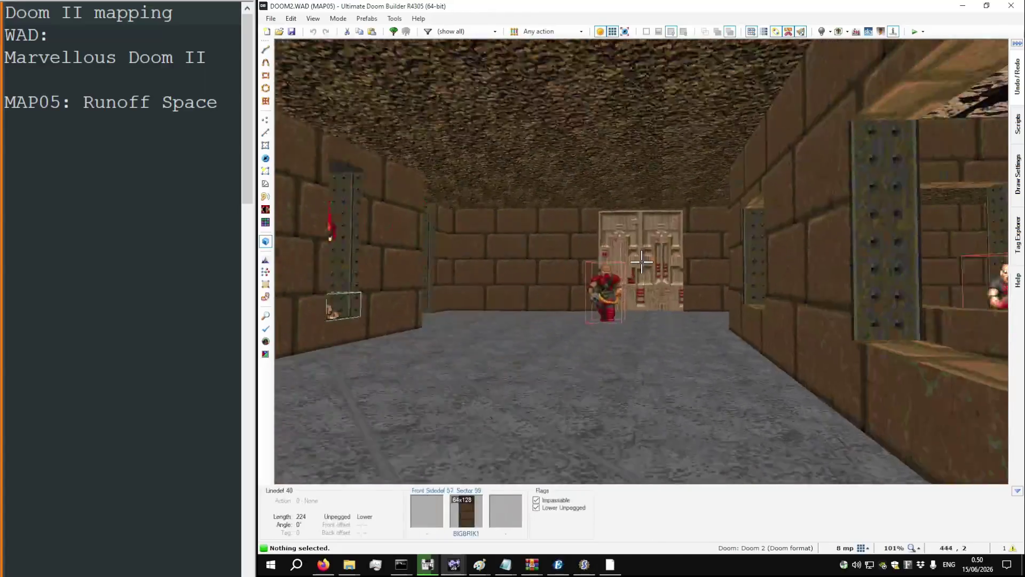
{"action": "key", "text": "w"}
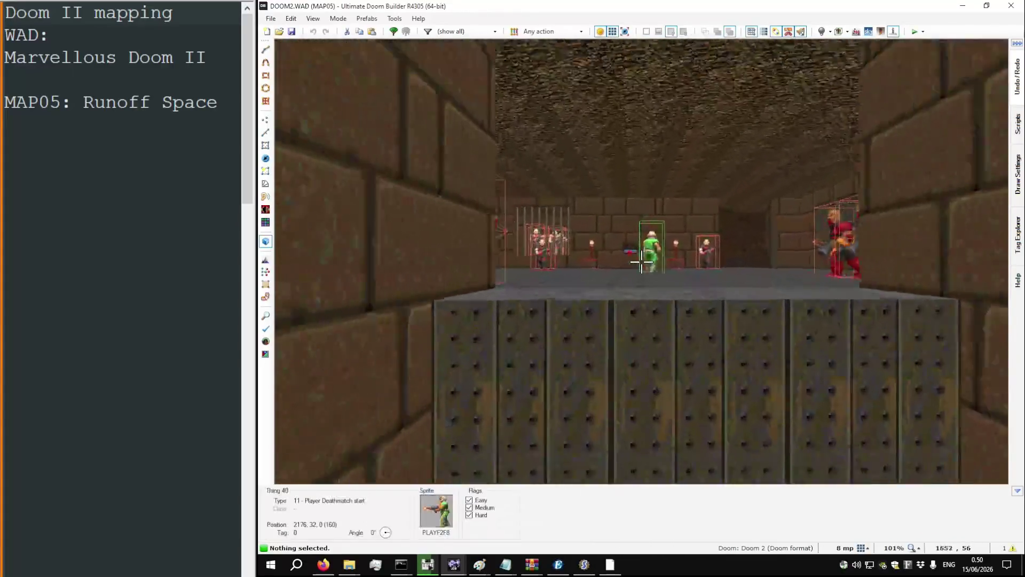
{"action": "key", "text": "w"}
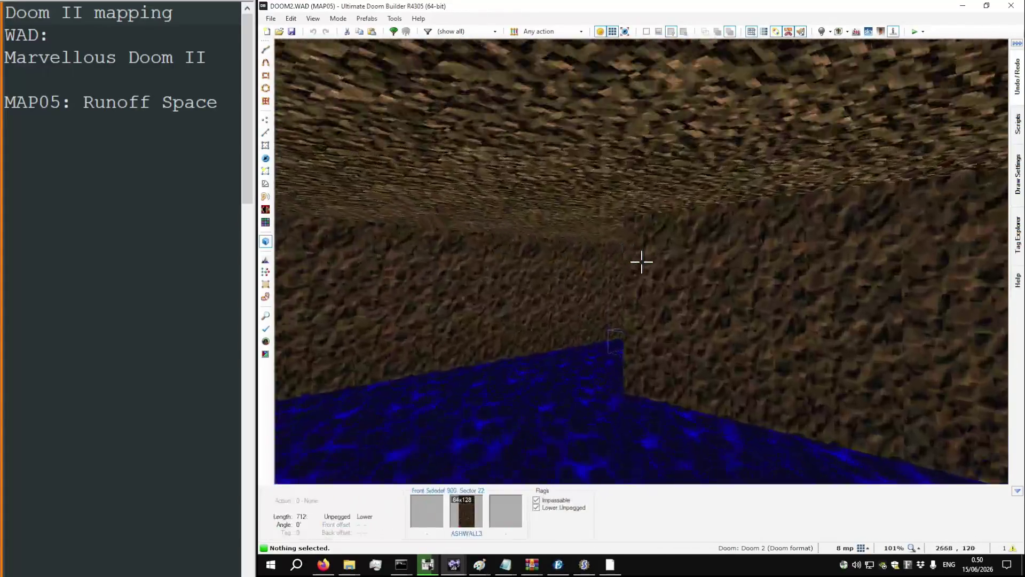
{"action": "key", "text": "w"}
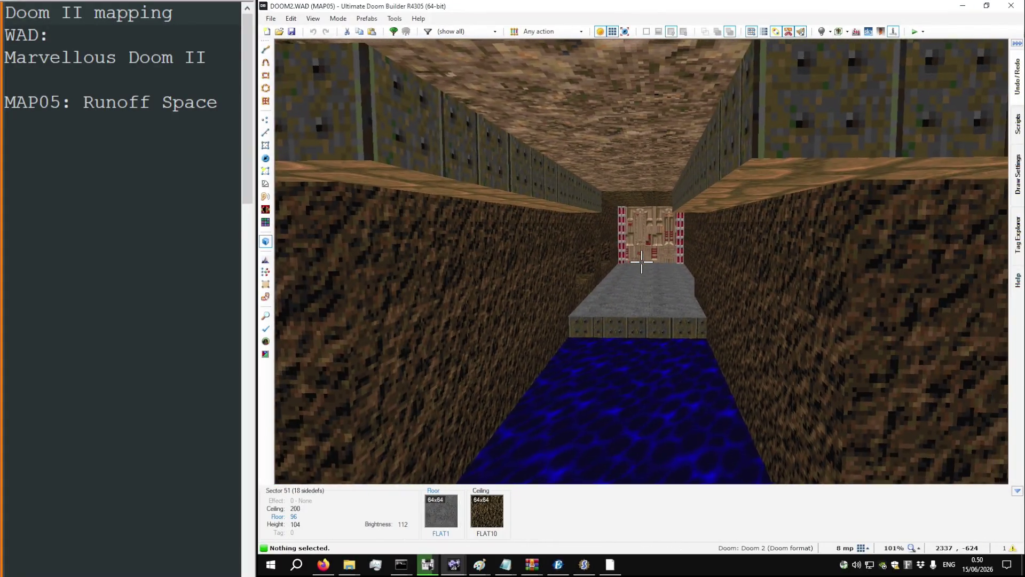
Step: Look over the EXIT door and the blue-floored room around it
{"action": "mouse_move", "coordinate": [642, 261]}
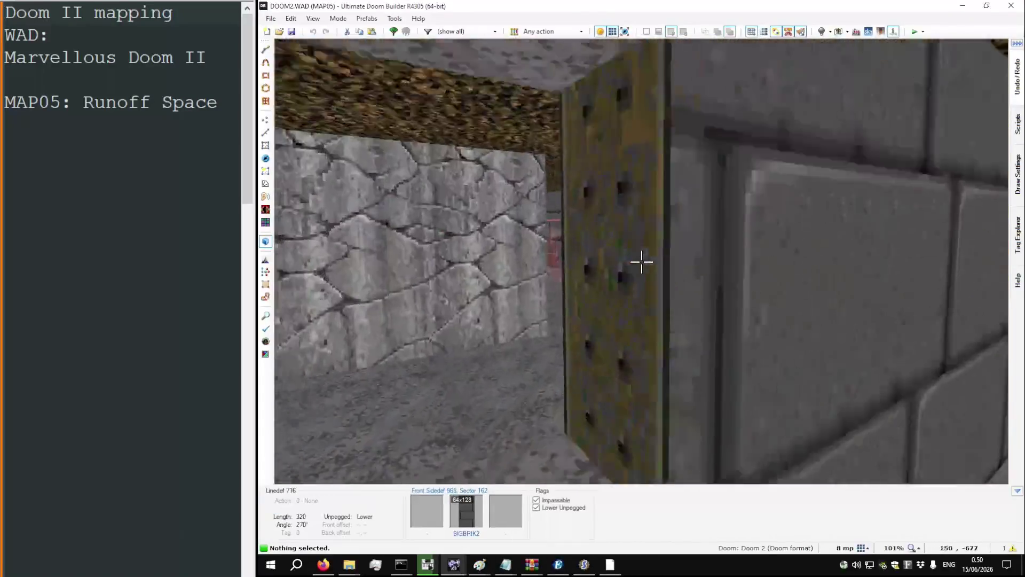
{"action": "key", "text": "s"}
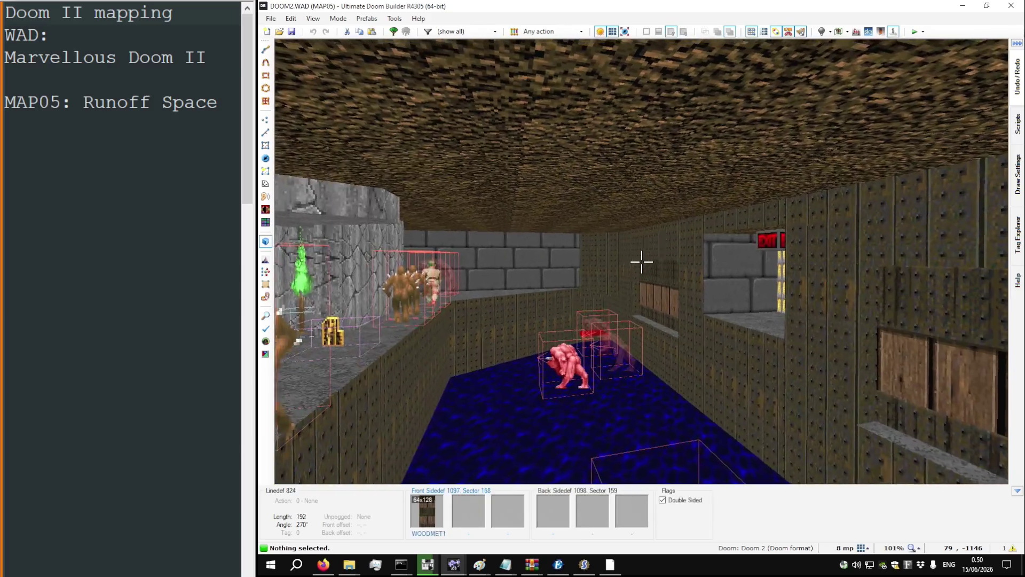
{"action": "key", "text": "w"}
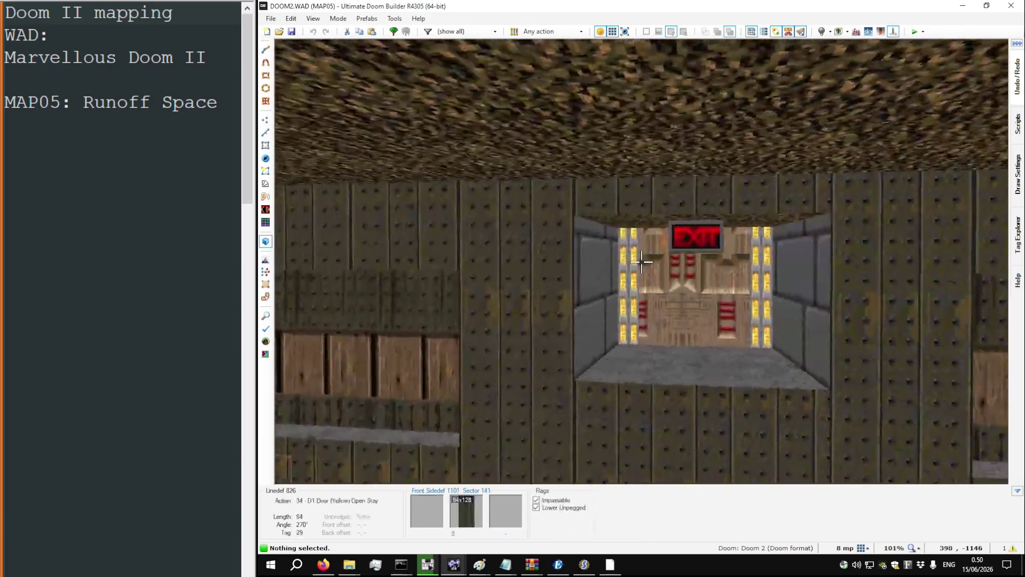
{"action": "key", "text": "s"}
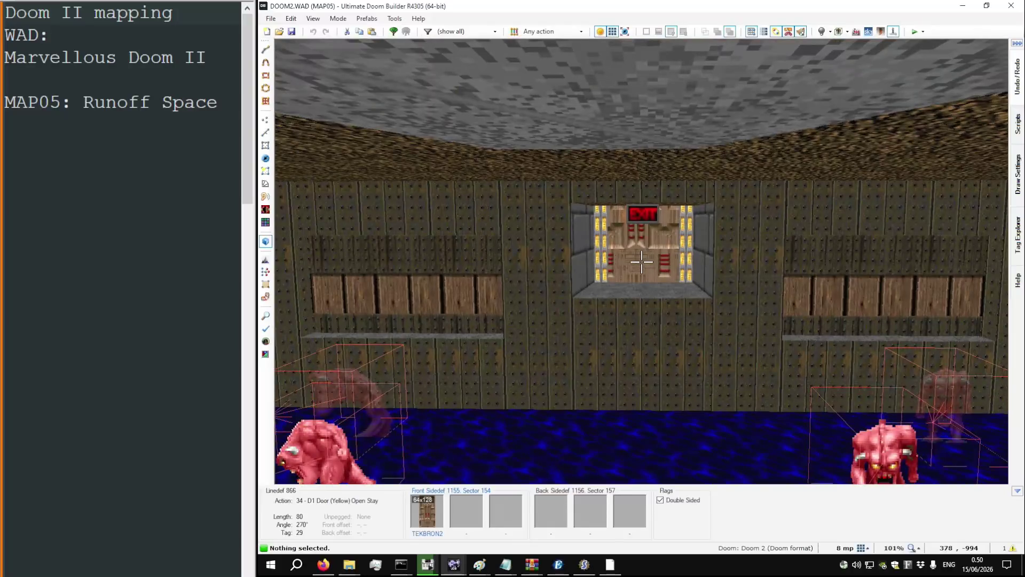
{"action": "key", "text": "w"}
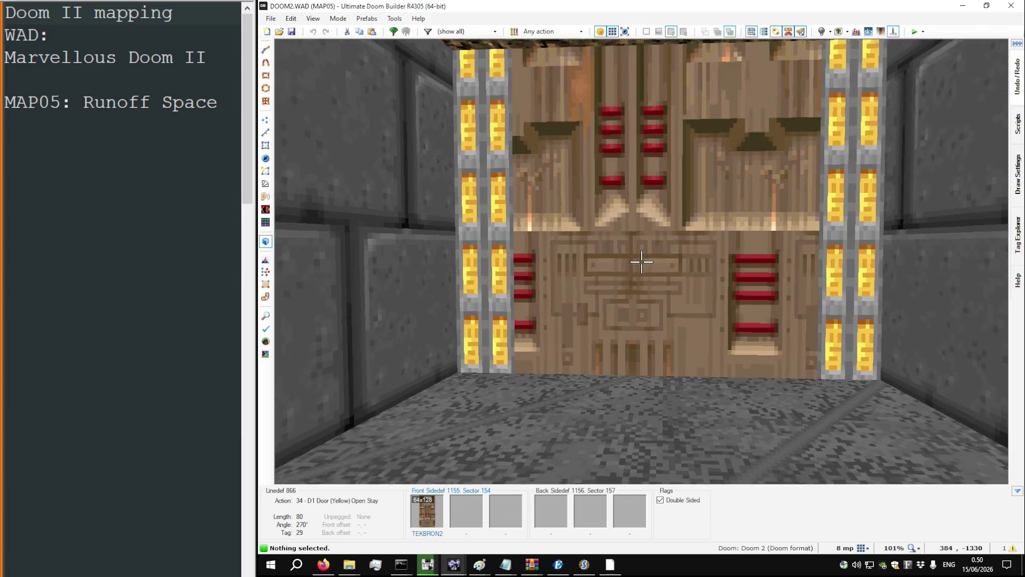
{"action": "key", "text": "w"}
{"action": "key", "text": "w"}
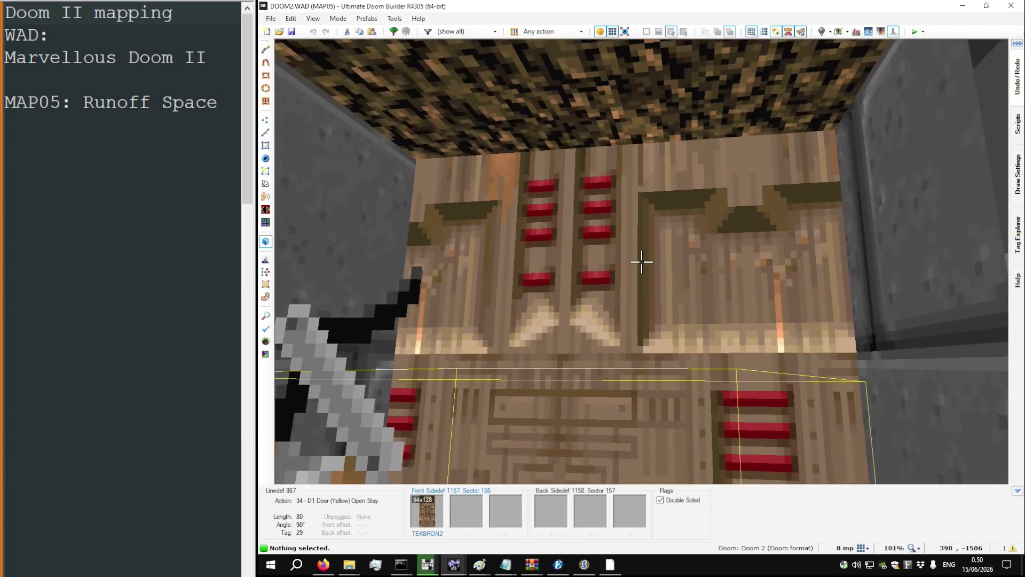
{"action": "key", "text": "w"}
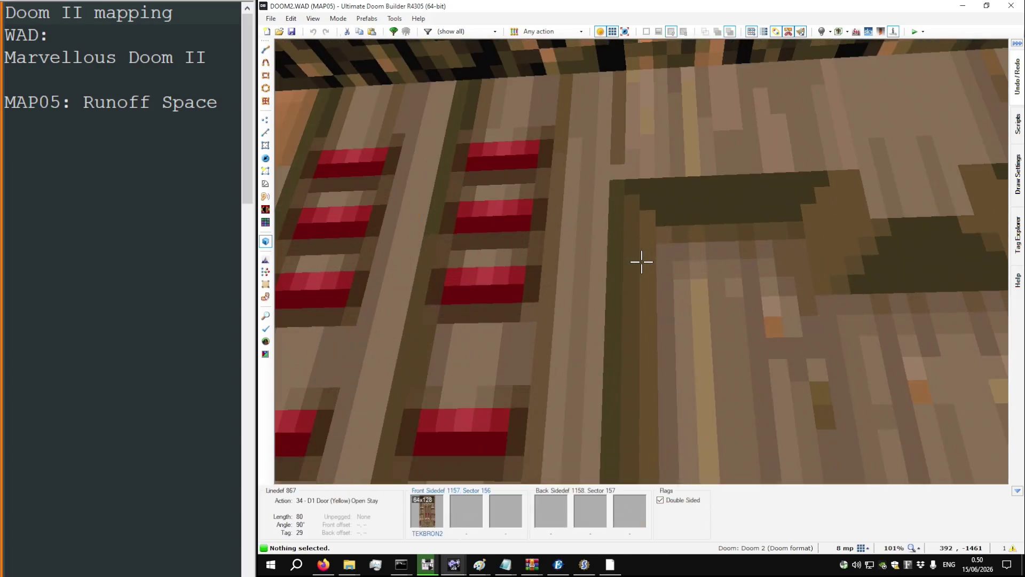
{"action": "key", "text": "w"}
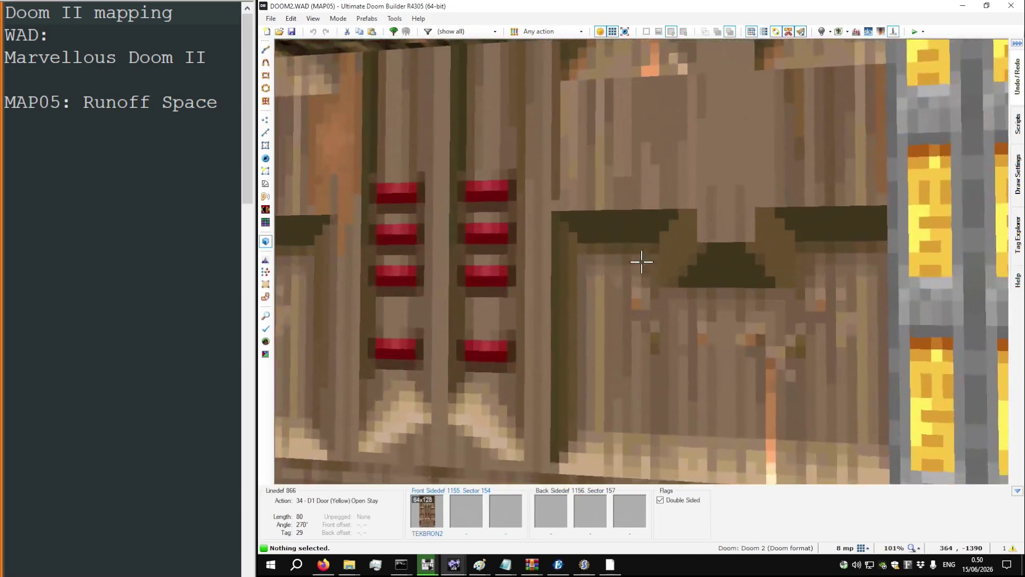
Step: Fly through the red door into the corridors, then return to the 2D map
{"action": "key", "text": "w"}
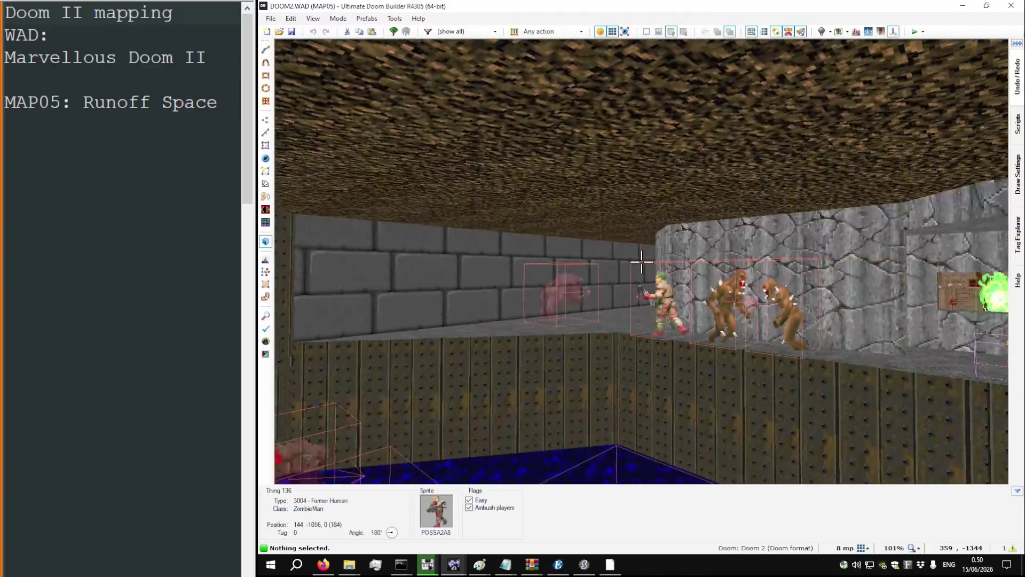
{"action": "key", "text": "w"}
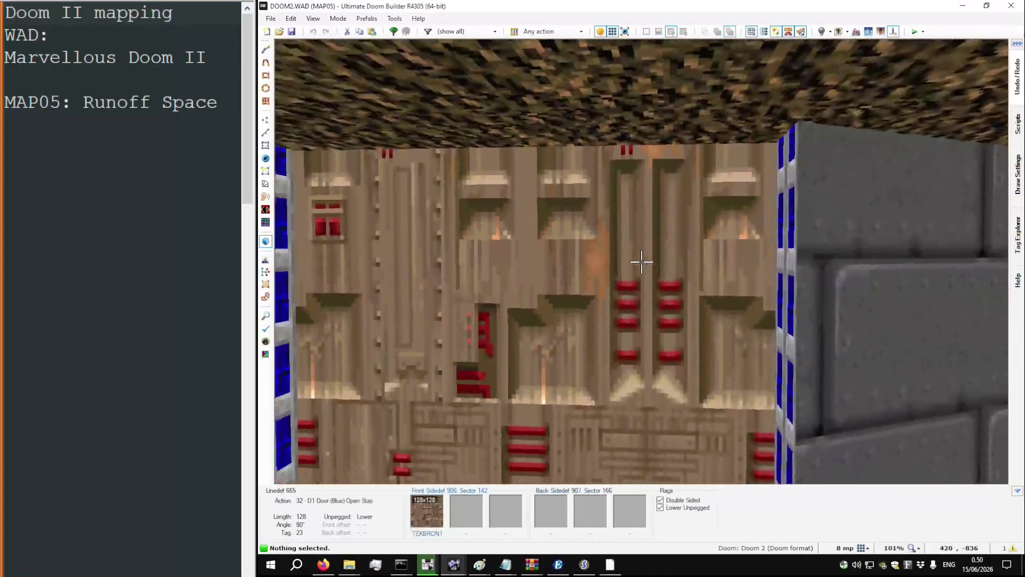
{"action": "key", "text": "w"}
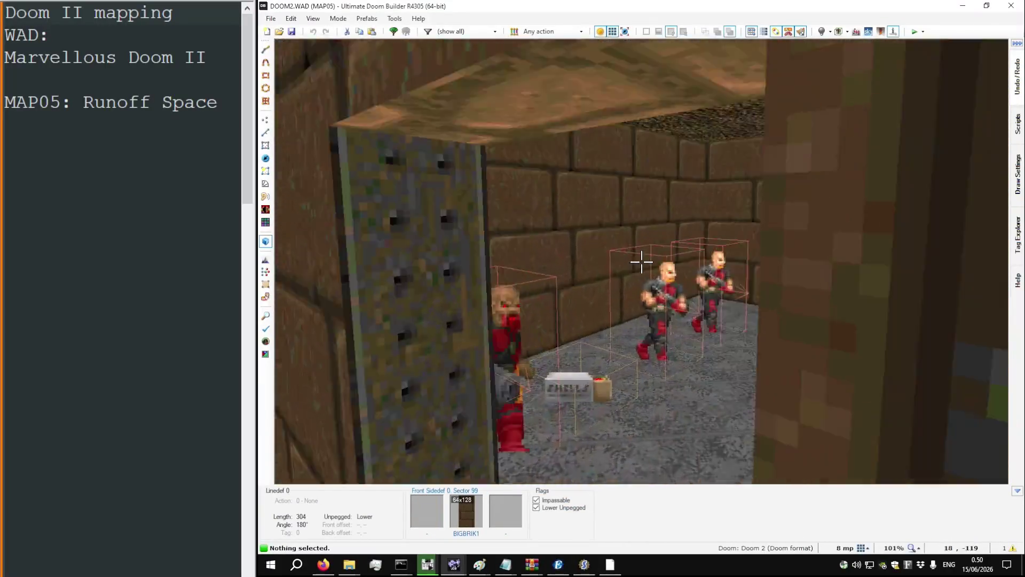
{"action": "key", "text": "w"}
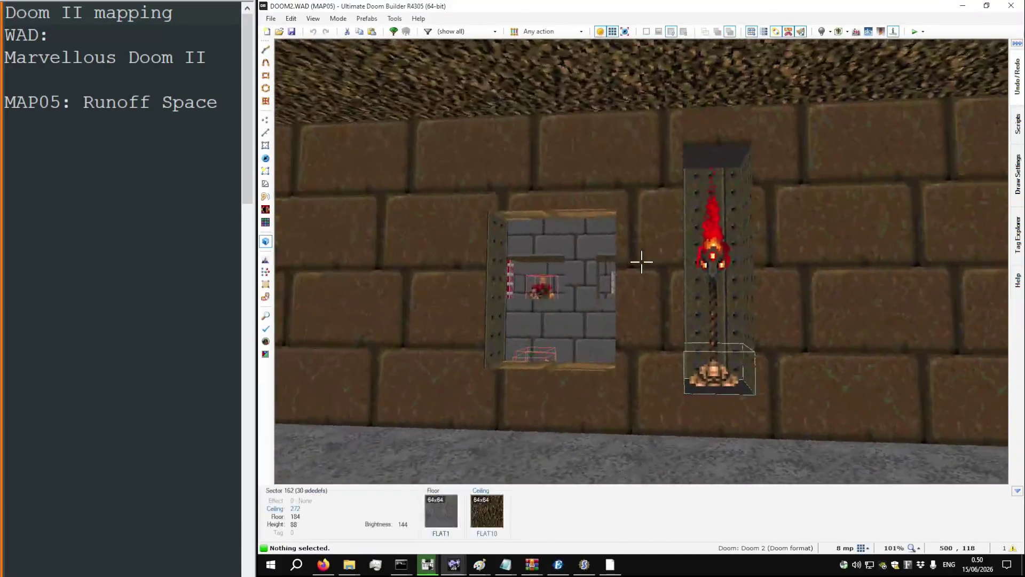
{"action": "key", "text": "w"}
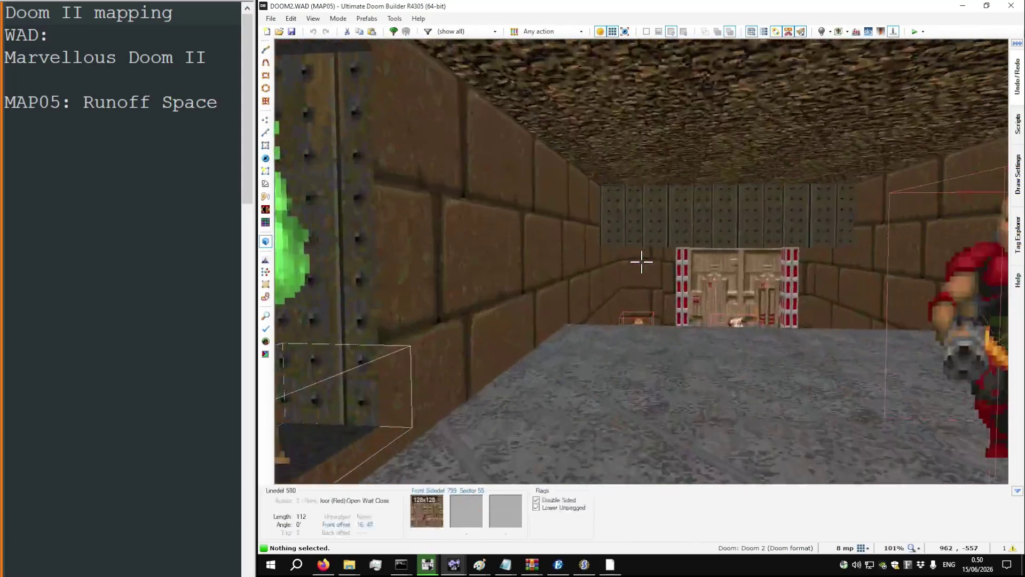
{"action": "key", "text": "w"}
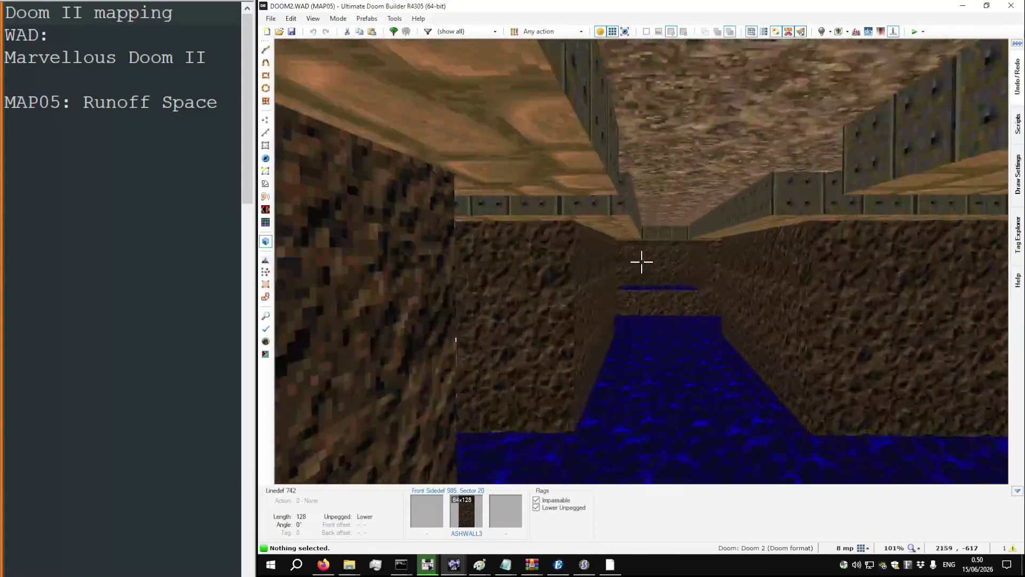
{"action": "key", "text": "w"}
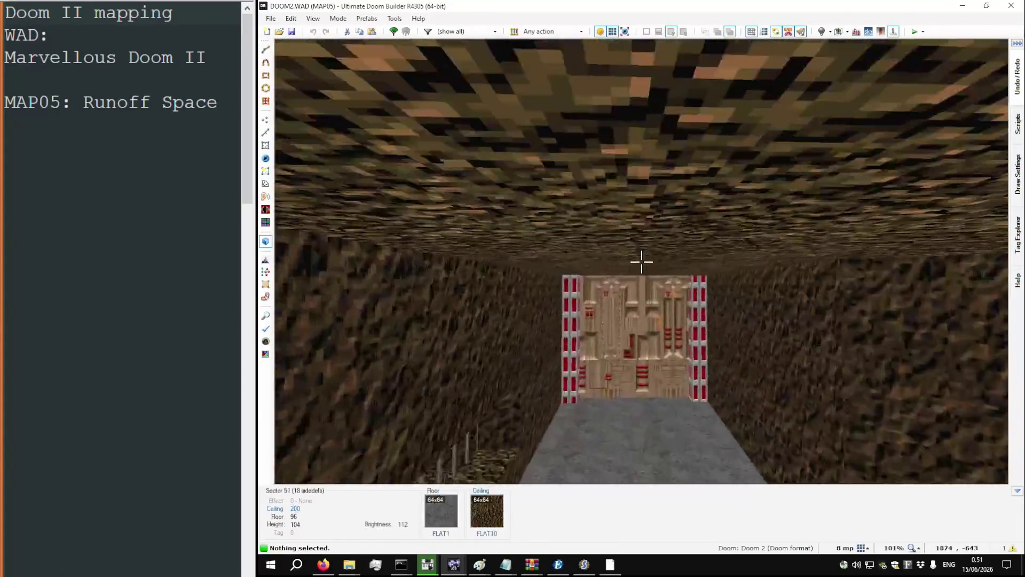
{"action": "key", "text": "q"}
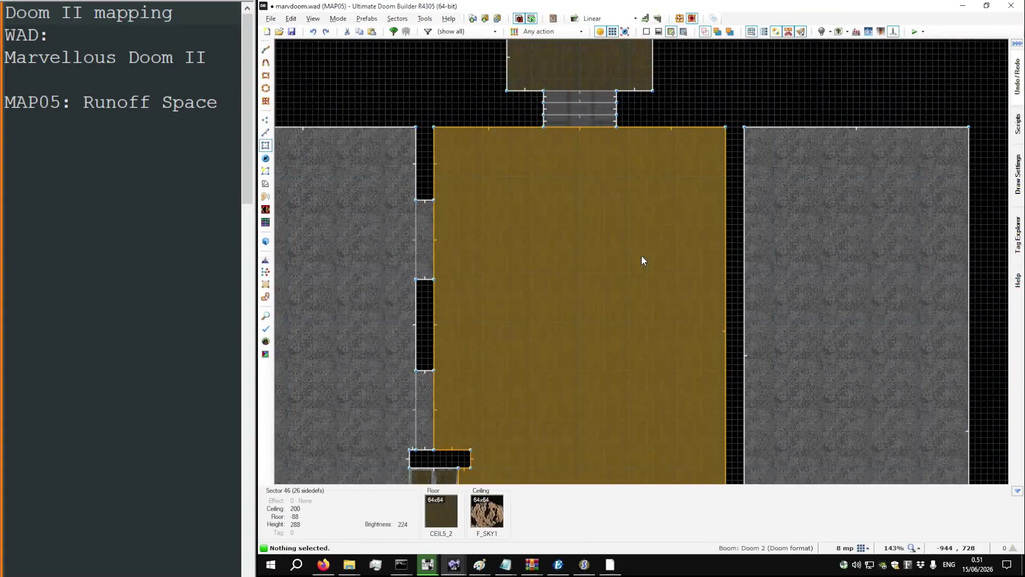
Step: Zoom out over the whole level, then zoom in on the brown room's bottom edge
{"action": "scroll", "coordinate": [629, 241], "scroll_direction": "down", "scroll_amount": 4}
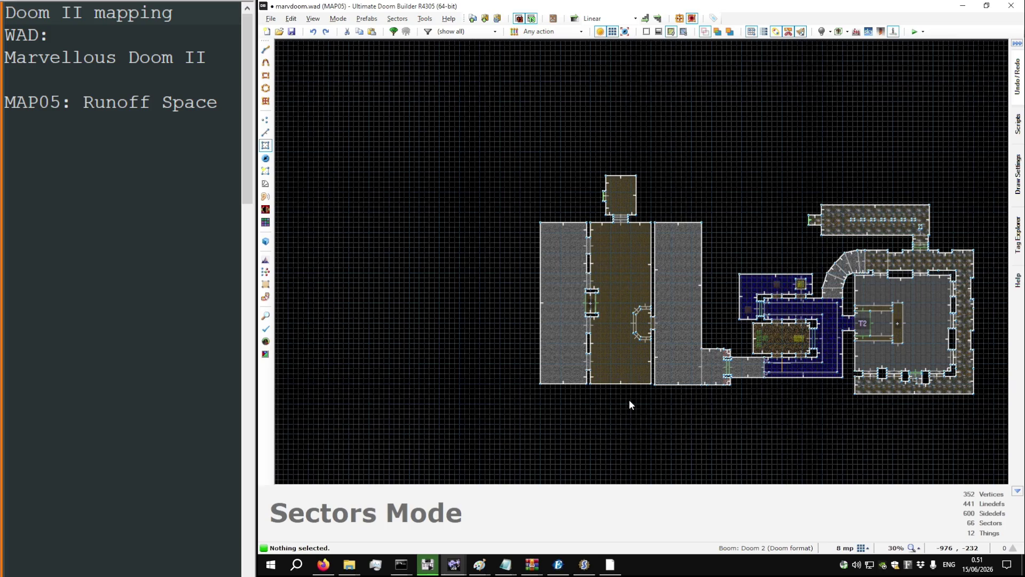
{"action": "scroll", "coordinate": [619, 399], "scroll_direction": "up", "scroll_amount": 5}
Step: Draw a 128-by-16 sector just below the brown room's bottom wall
{"action": "key", "text": "d"}
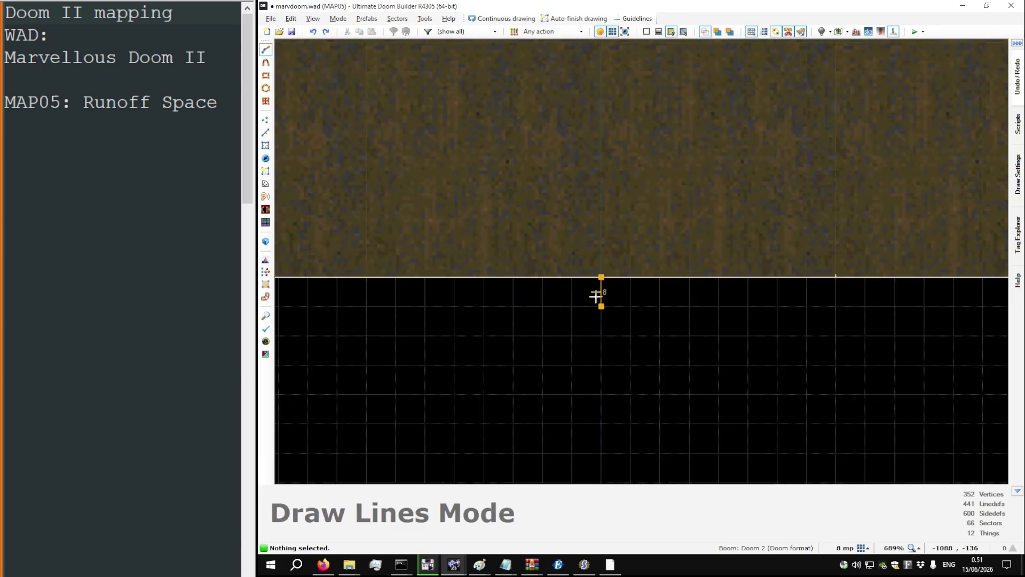
{"action": "left_click", "coordinate": [592, 312]}
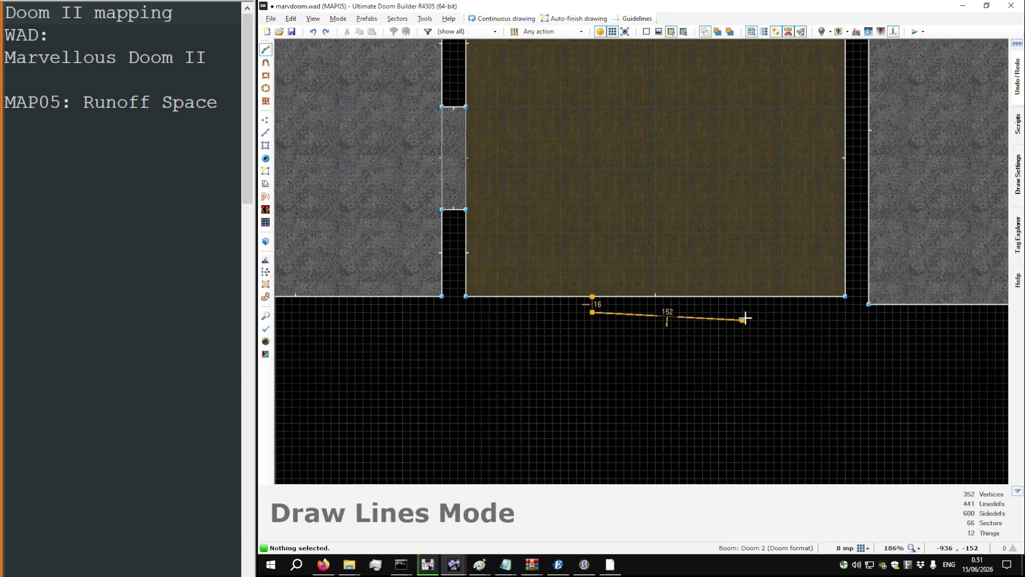
{"action": "left_click", "coordinate": [719, 311]}
{"action": "left_click", "coordinate": [718, 297]}
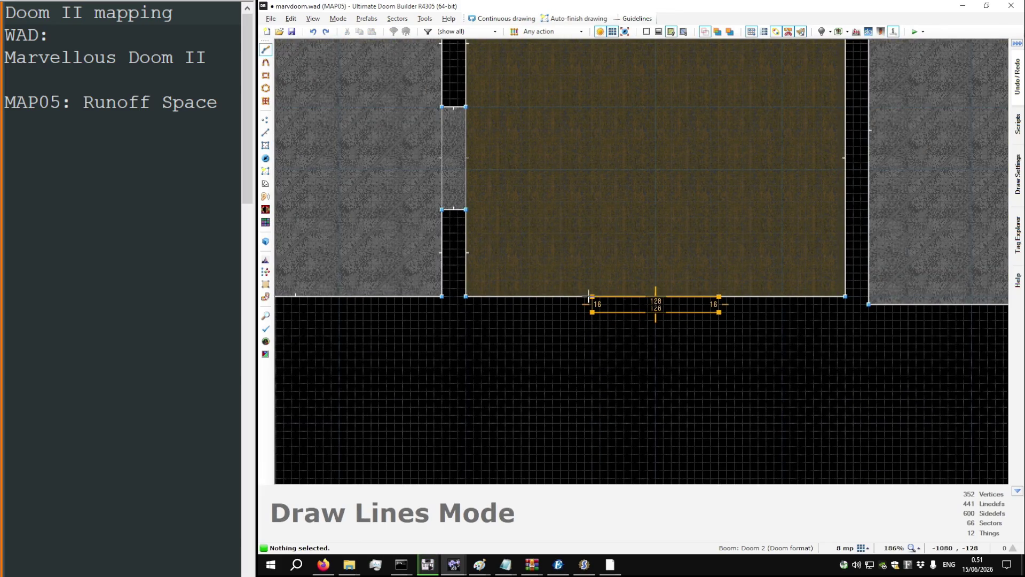
{"action": "scroll", "coordinate": [606, 366], "scroll_direction": "down", "scroll_amount": 7}
{"action": "scroll", "coordinate": [614, 243], "scroll_direction": "up", "scroll_amount": 10}
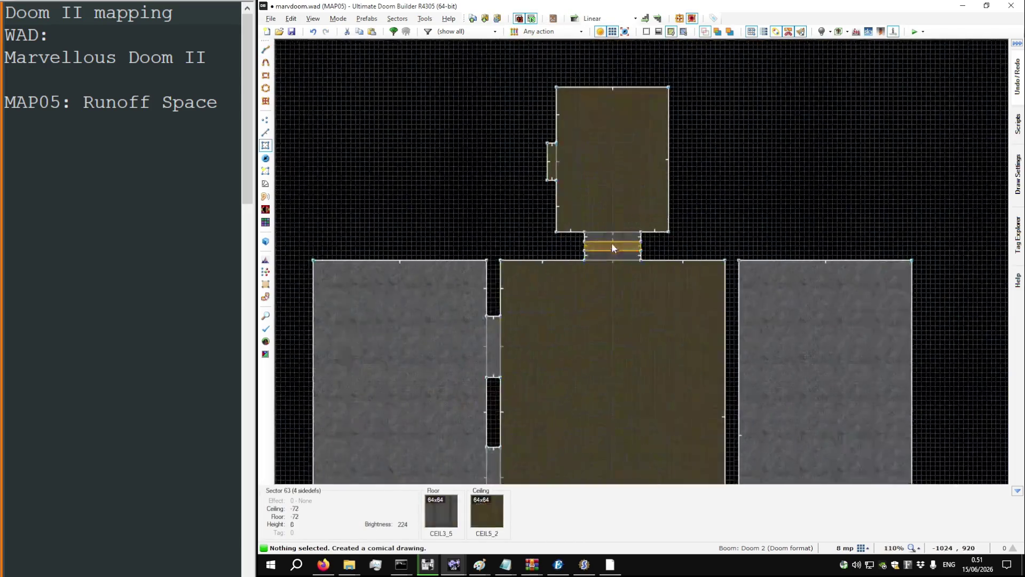
Step: Copy the three stair sectors above the brown room and delete the small drawn sector
{"action": "left_click_drag", "start_coordinate": [617, 238], "coordinate": [625, 286]}
{"action": "scroll", "coordinate": [603, 192], "scroll_direction": "down", "scroll_amount": 10}
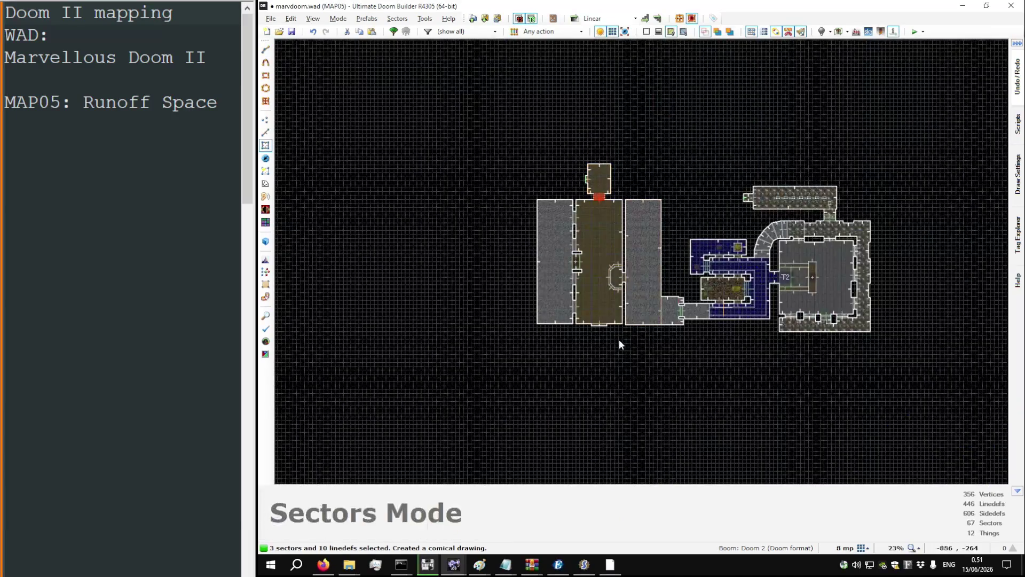
{"action": "key", "text": "ctrl+c"}
{"action": "scroll", "coordinate": [598, 328], "scroll_direction": "up", "scroll_amount": 9}
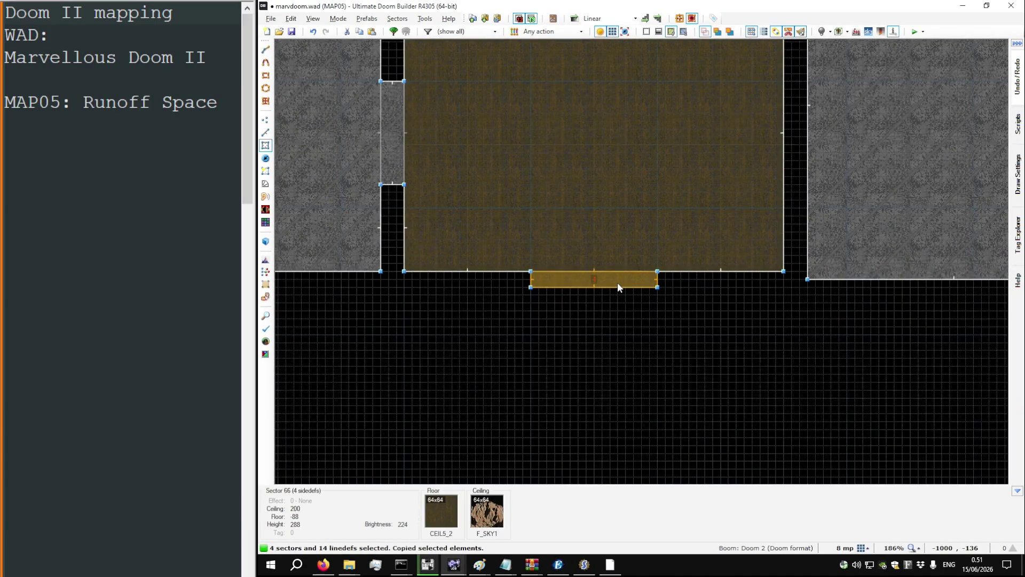
{"action": "key", "text": "Delete"}
Step: Paste the copied stair sectors and snap them against the brown room's south wall
{"action": "left_click", "coordinate": [616, 310]}
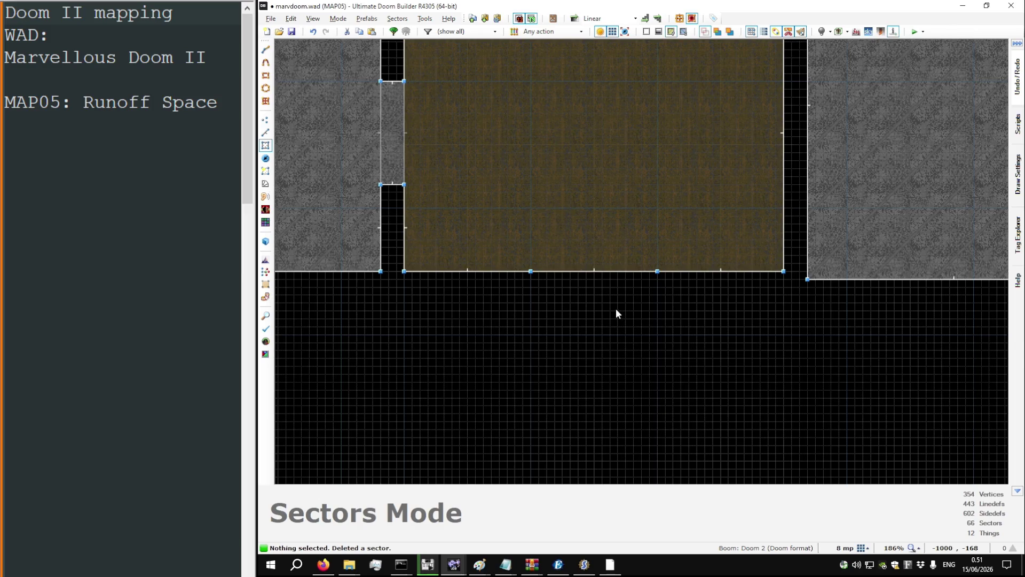
{"action": "key", "text": "ctrl+v"}
{"action": "left_click_drag", "start_coordinate": [617, 312], "coordinate": [596, 295]}
{"action": "key", "text": "Return"}
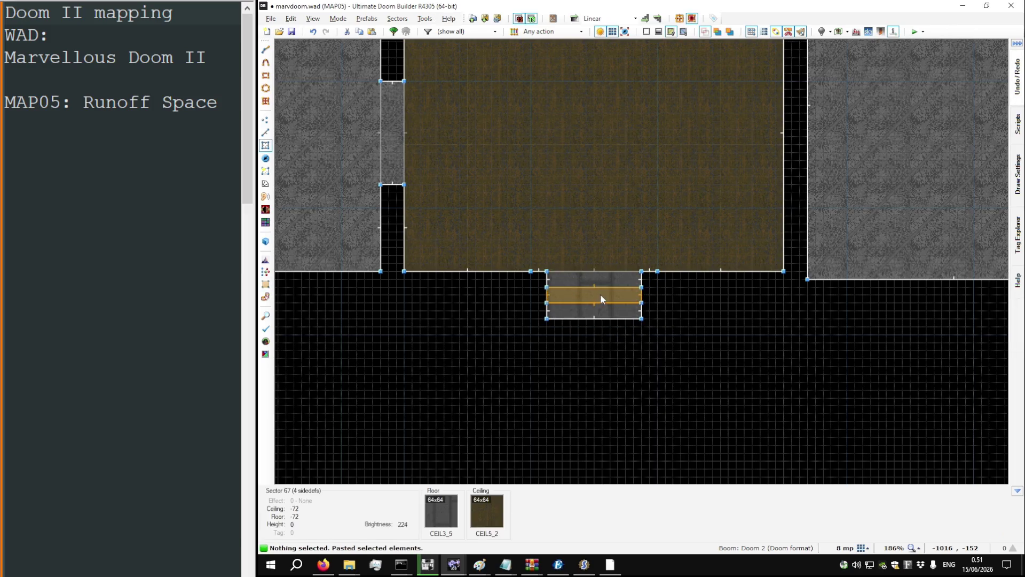
{"action": "right_click", "coordinate": [604, 297]}
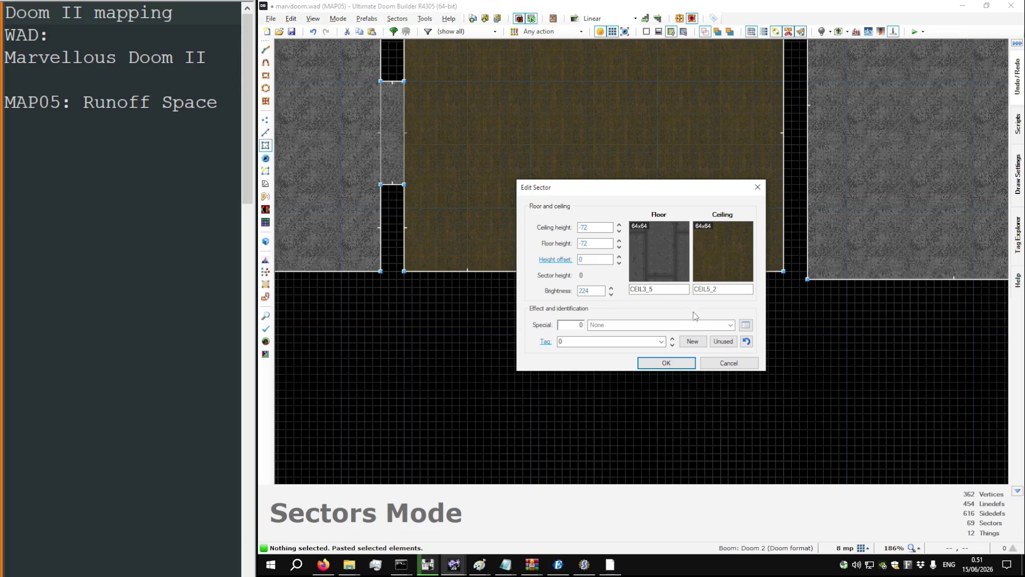
{"action": "key", "text": "Return"}
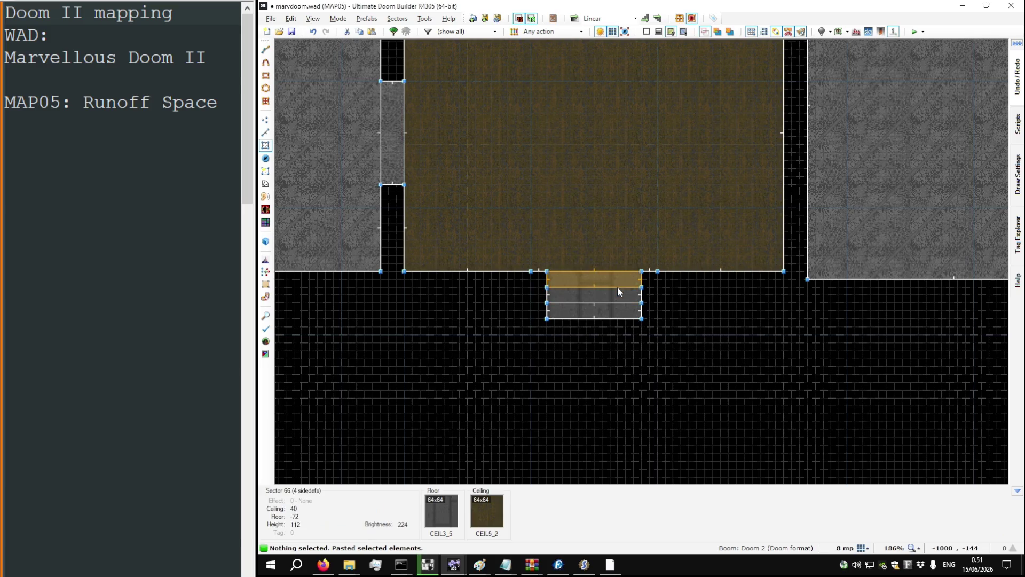
Step: Set both door lines of the pasted stairs to action 1 DR Door Open Wait Close
{"action": "key", "text": "l"}
{"action": "left_click", "coordinate": [617, 287]}
{"action": "left_click", "coordinate": [616, 300]}
{"action": "right_click", "coordinate": [616, 300]}
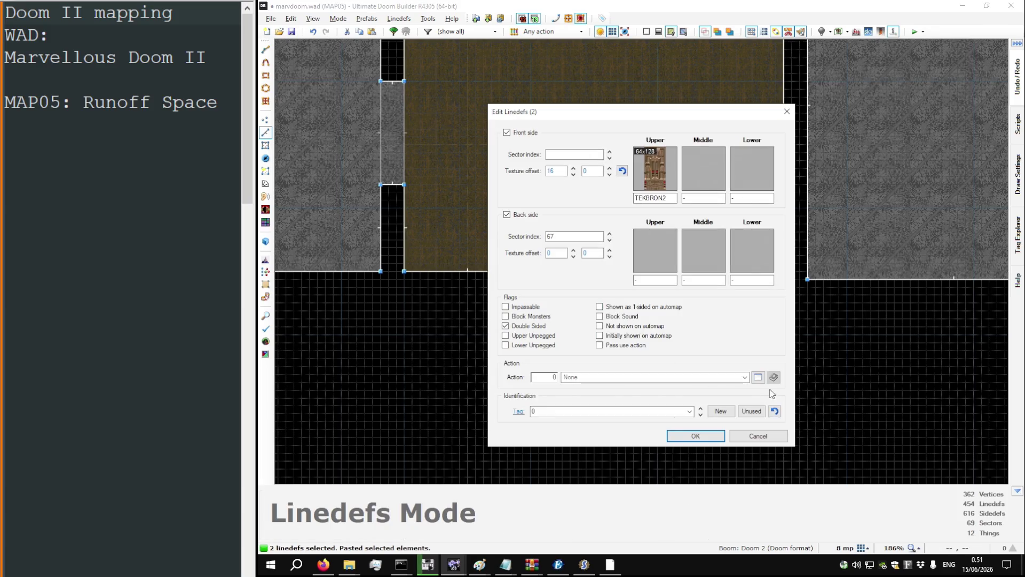
{"action": "left_click", "coordinate": [611, 378]}
{"action": "type", "text": "1"}
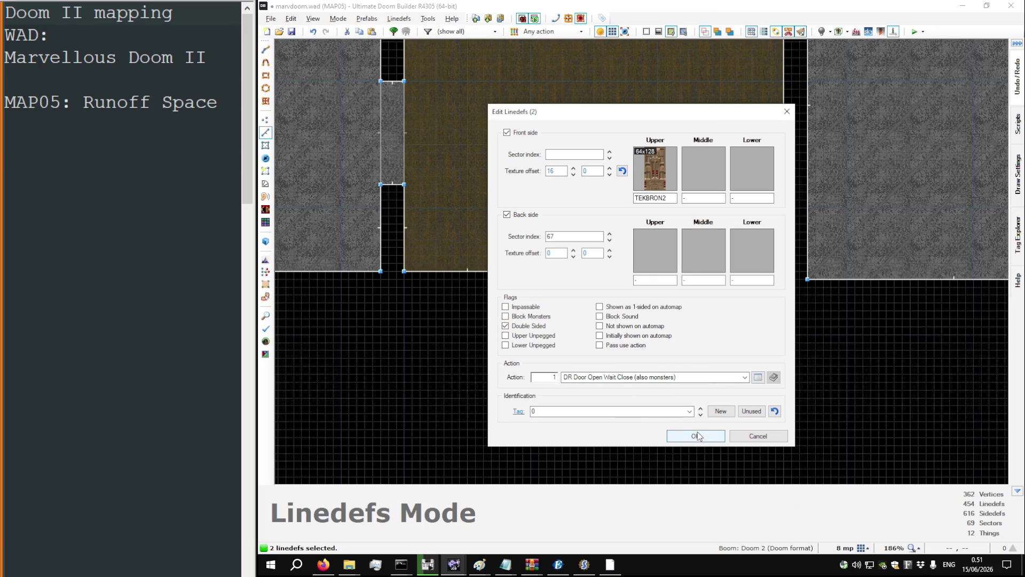
{"action": "left_click", "coordinate": [699, 437]}
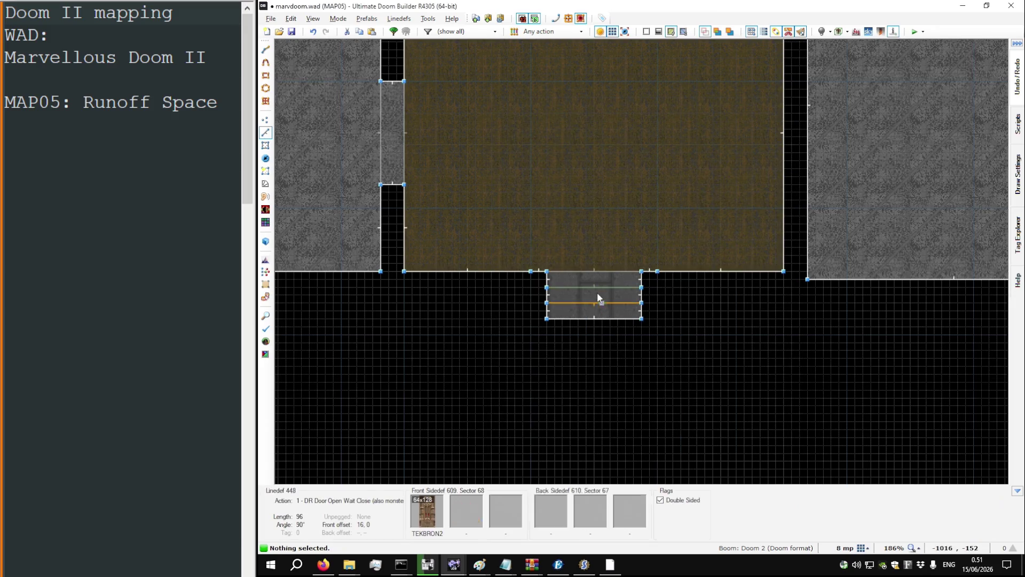
{"action": "scroll", "coordinate": [607, 298], "scroll_direction": "down", "scroll_amount": 5}
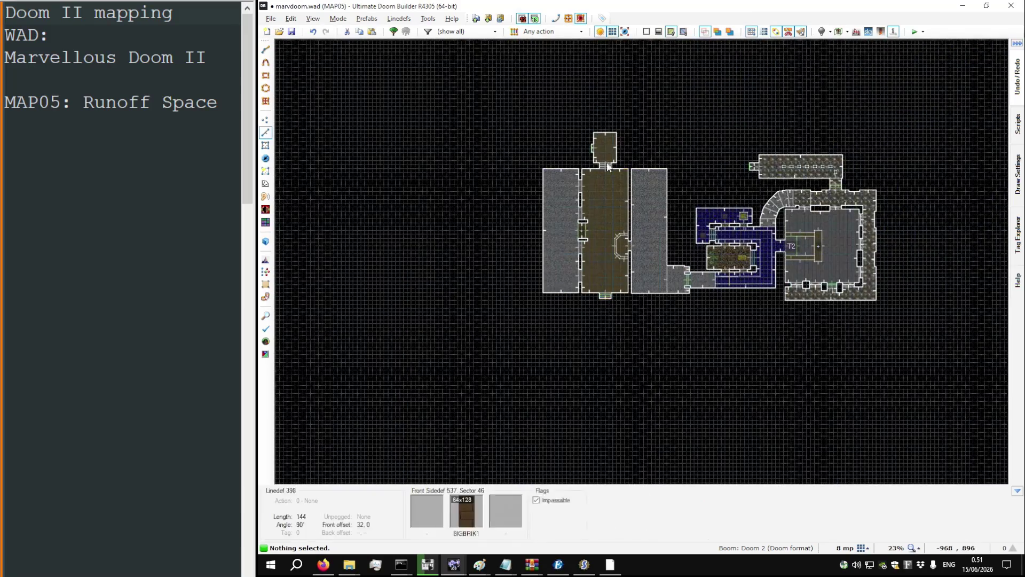
Step: Set the original door lines' action to 137 S1 Door (Yellow) Open Stay (fast)
{"action": "scroll", "coordinate": [606, 162], "scroll_direction": "up", "scroll_amount": 5}
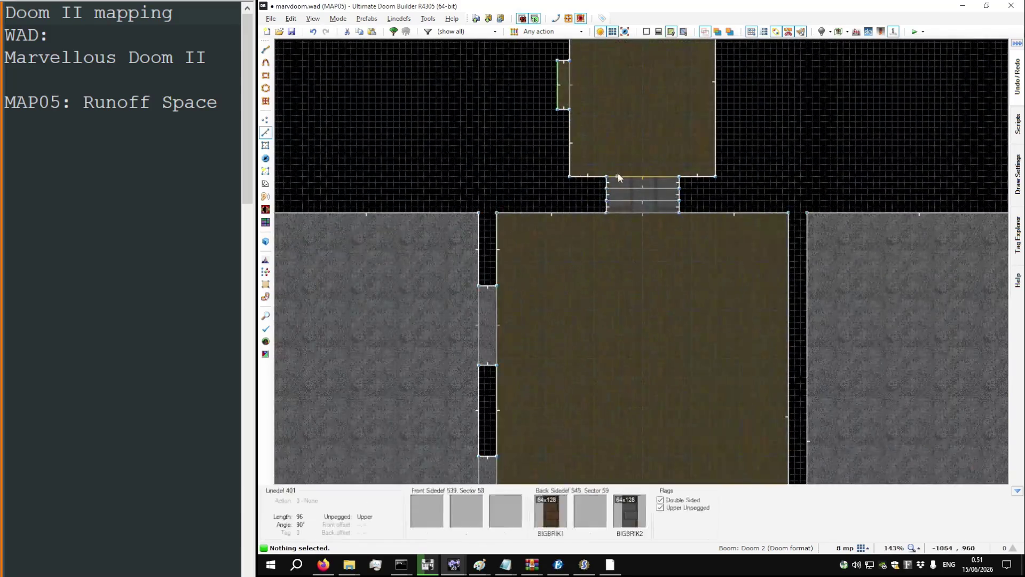
{"action": "right_click", "coordinate": [651, 199]}
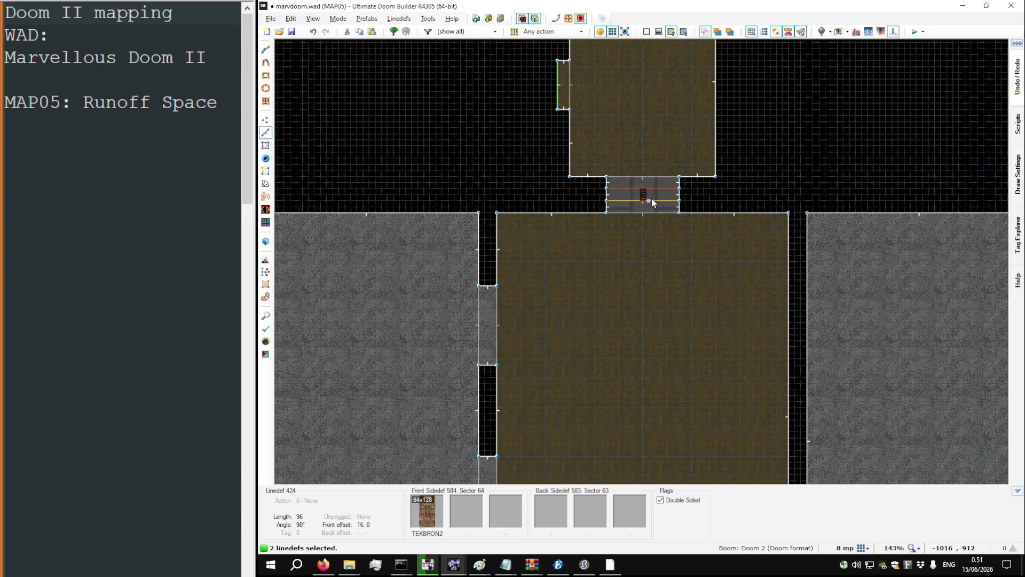
{"action": "left_click", "coordinate": [760, 378]}
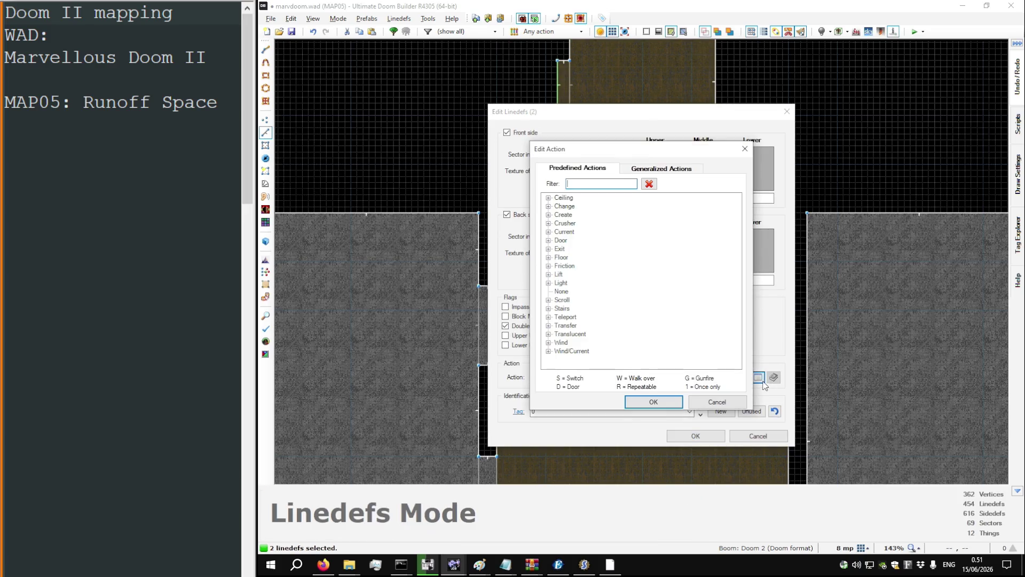
{"action": "type", "text": "dr"}
{"action": "double_click", "coordinate": [641, 215]}
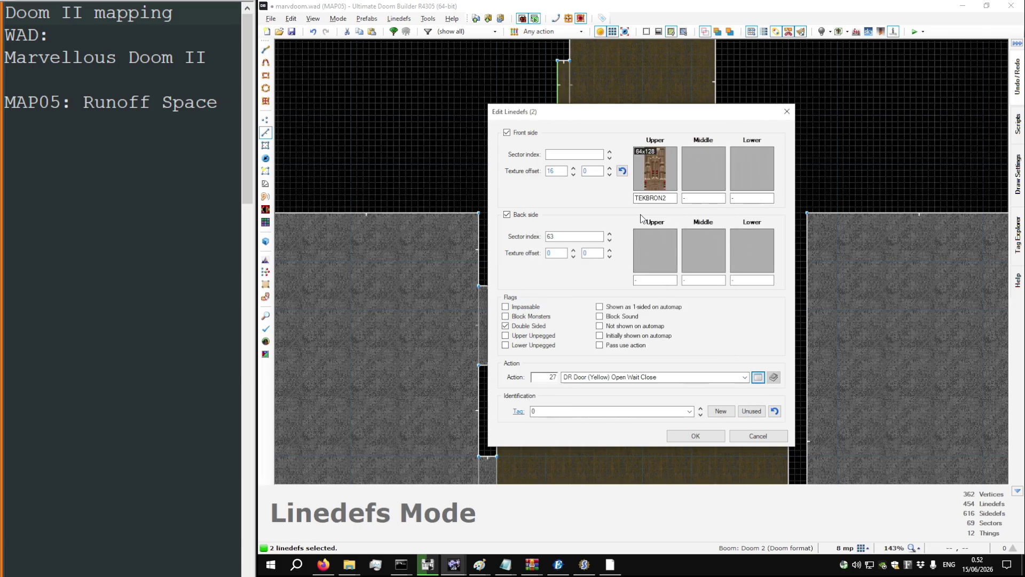
{"action": "left_click", "coordinate": [759, 378]}
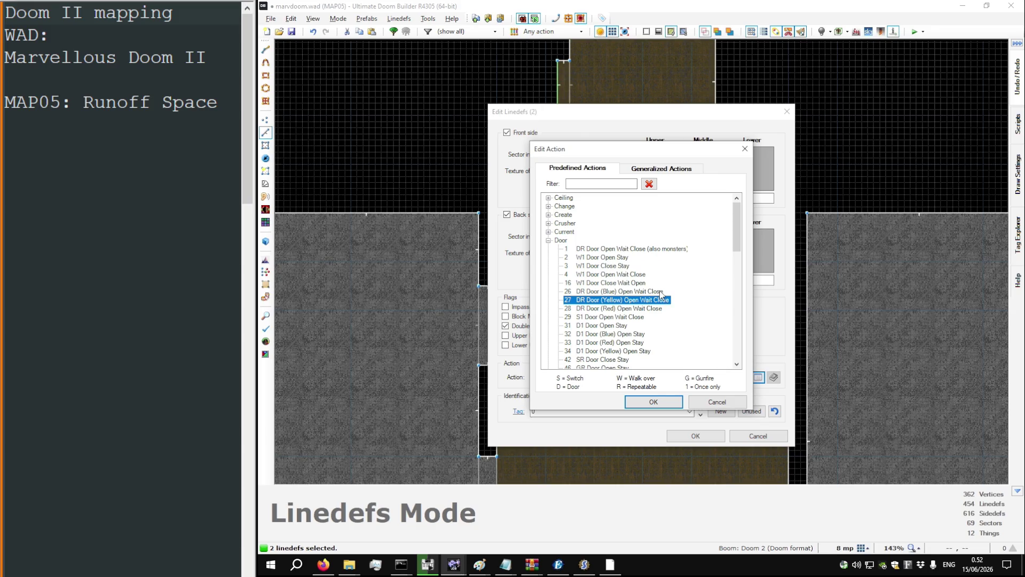
{"action": "scroll", "coordinate": [662, 298], "scroll_direction": "down", "scroll_amount": 14}
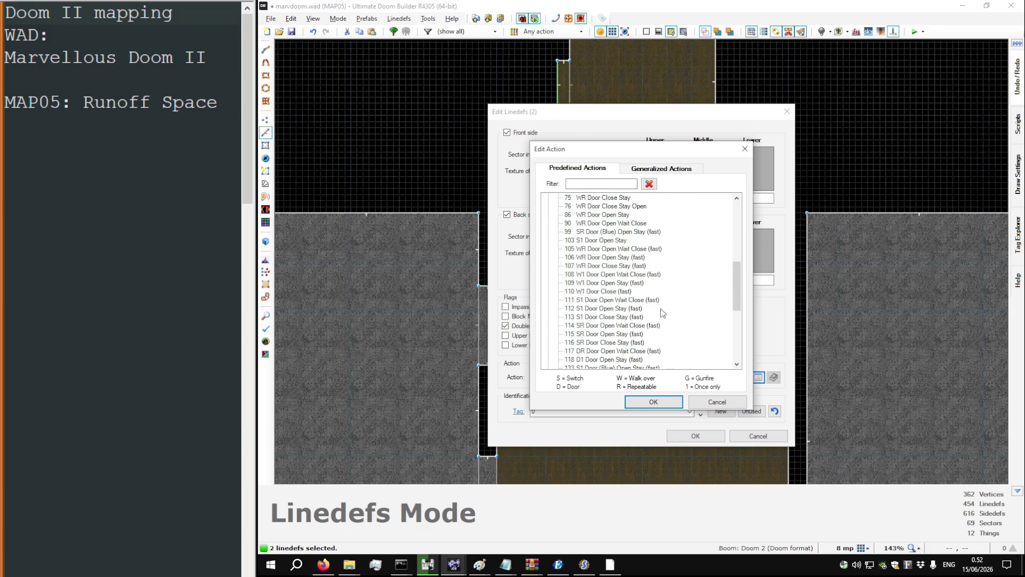
{"action": "scroll", "coordinate": [663, 313], "scroll_direction": "up", "scroll_amount": 1}
{"action": "left_click", "coordinate": [641, 300]}
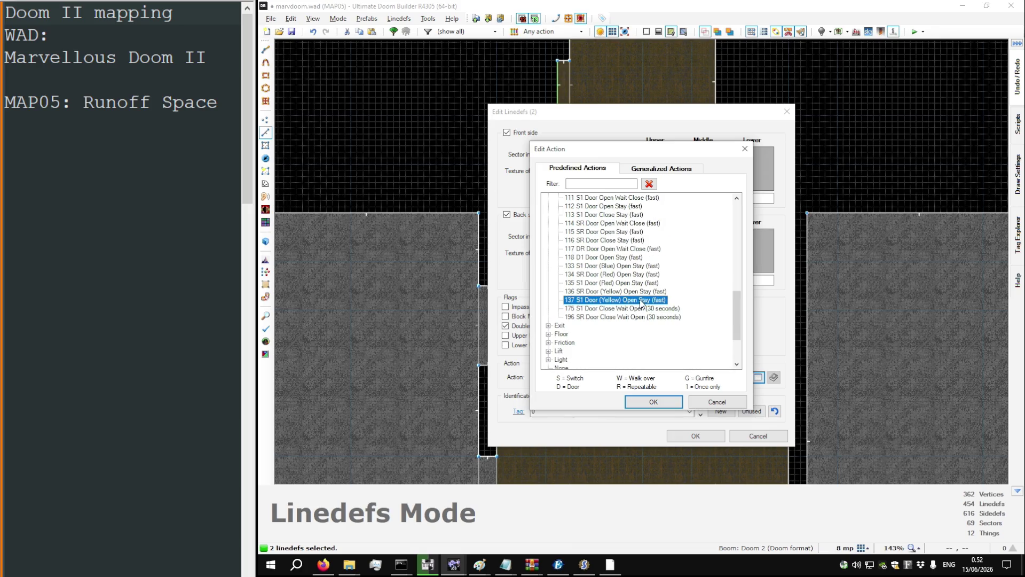
{"action": "double_click", "coordinate": [641, 300]}
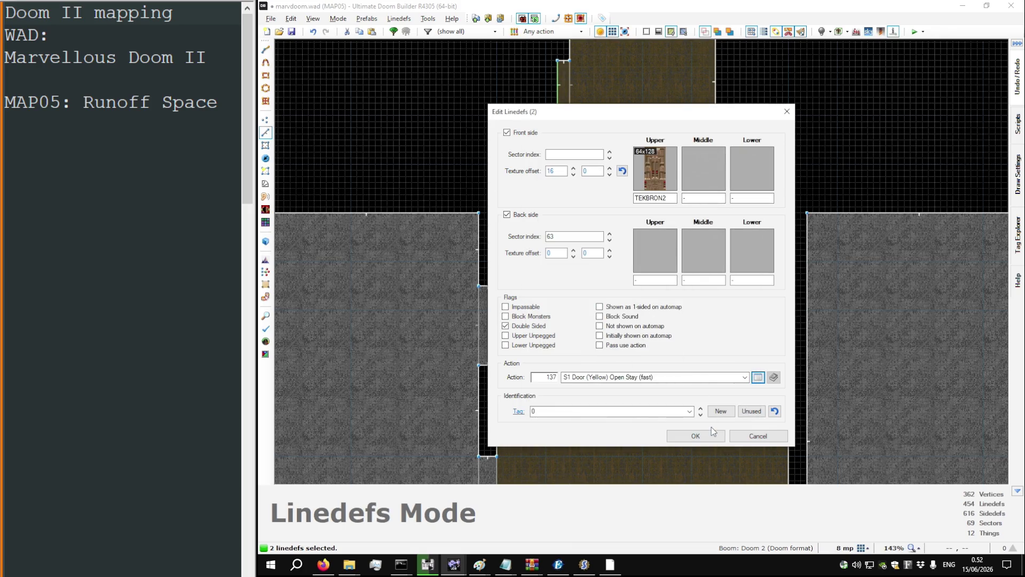
{"action": "left_click", "coordinate": [713, 431]}
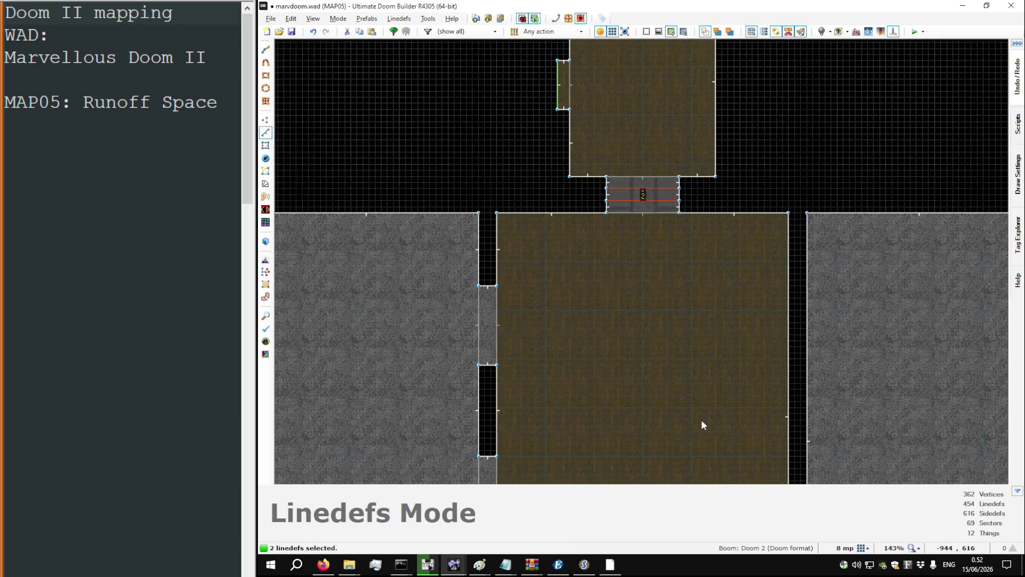
Step: Give the door sector new tag 7 and tag both door linedefs 7
{"action": "key", "text": "s"}
{"action": "right_click", "coordinate": [642, 195]}
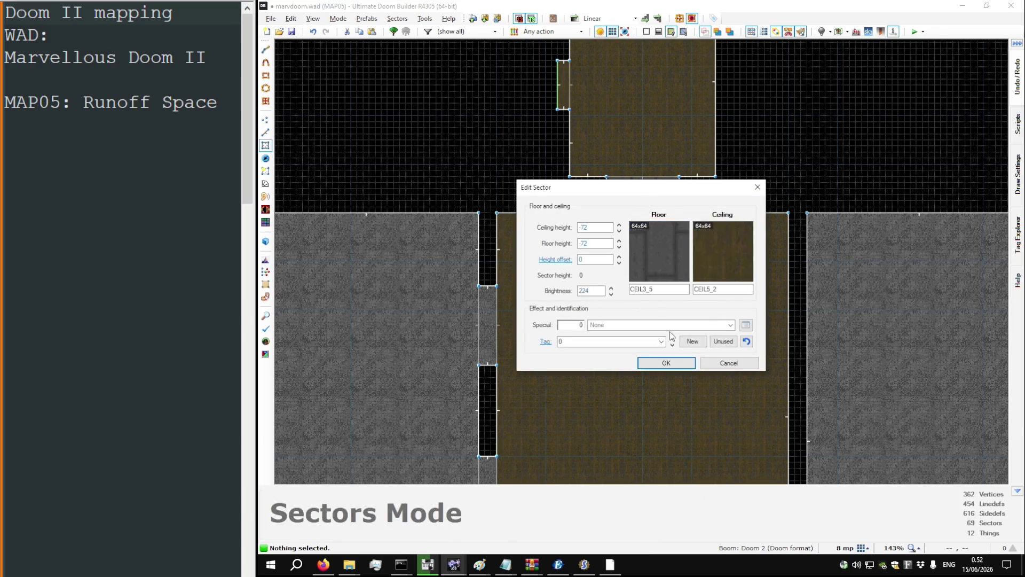
{"action": "left_click", "coordinate": [723, 341]}
{"action": "left_click", "coordinate": [667, 362]}
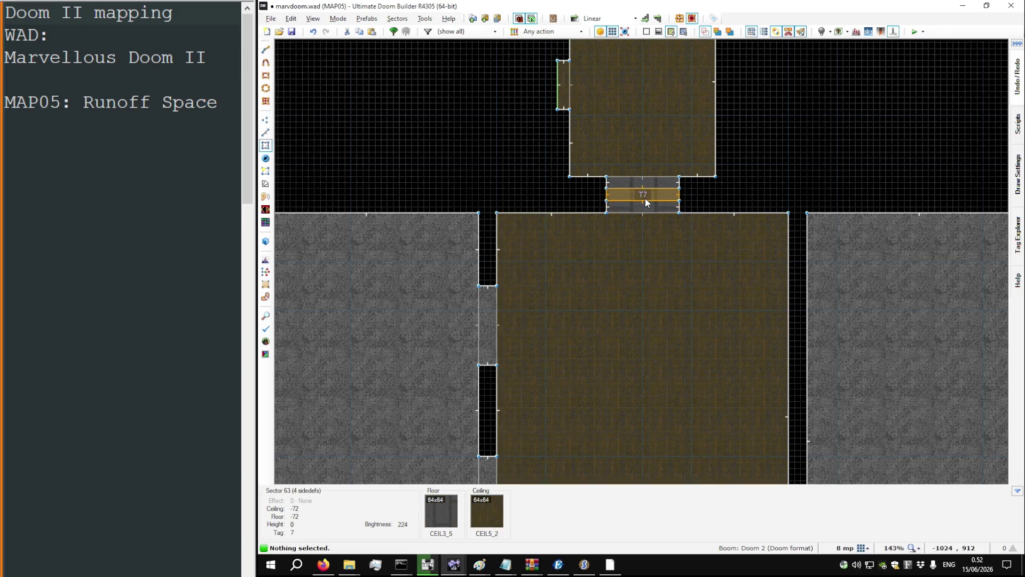
{"action": "key", "text": "l"}
{"action": "right_click", "coordinate": [650, 187]}
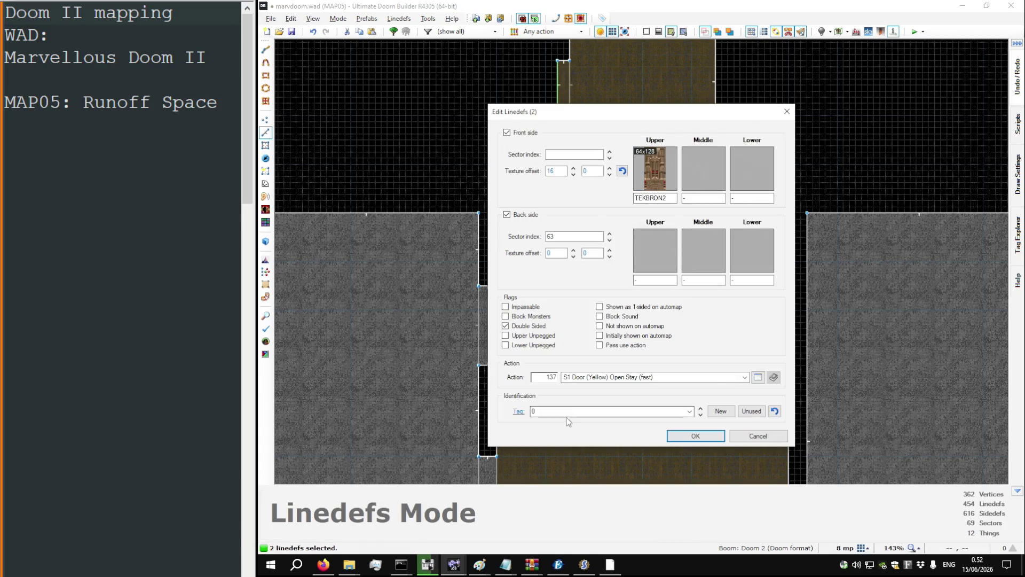
{"action": "left_click", "coordinate": [674, 441]}
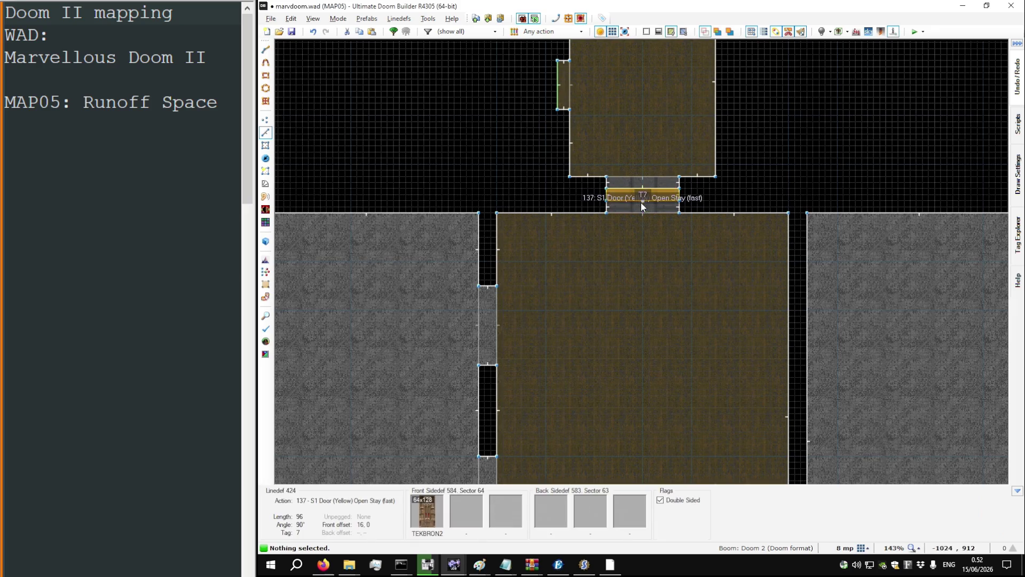
{"action": "scroll", "coordinate": [628, 203], "scroll_direction": "down", "scroll_amount": 10}
Step: Give the lower door's two lines action 117 DR Door Open Wait Close (fast), then view in 3D
{"action": "scroll", "coordinate": [621, 219], "scroll_direction": "up", "scroll_amount": 15}
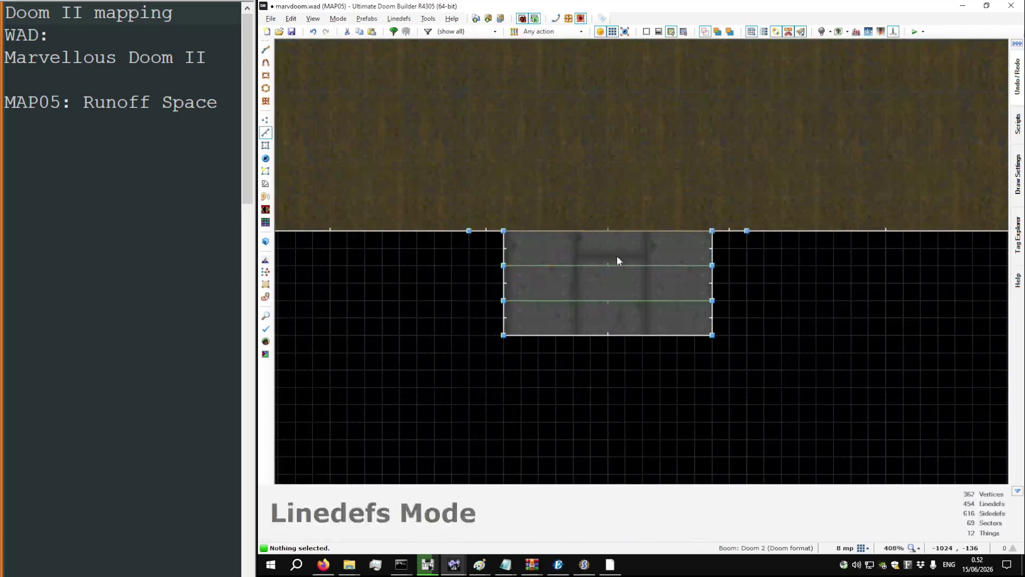
{"action": "left_click", "coordinate": [618, 267]}
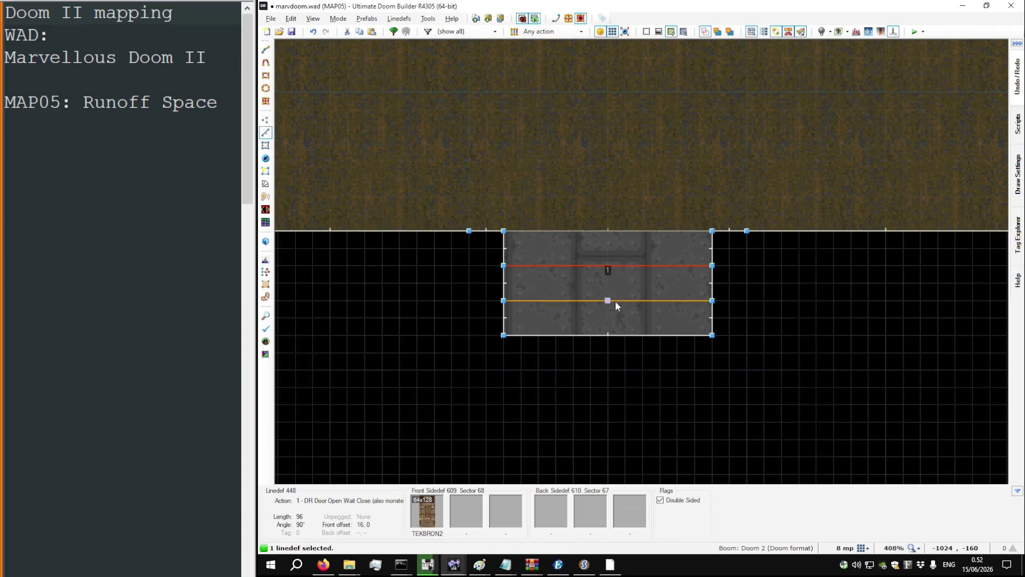
{"action": "right_click", "coordinate": [614, 301]}
{"action": "left_click", "coordinate": [757, 380]}
{"action": "scroll", "coordinate": [675, 300], "scroll_direction": "down", "scroll_amount": 10}
{"action": "type", "text": "dr"}
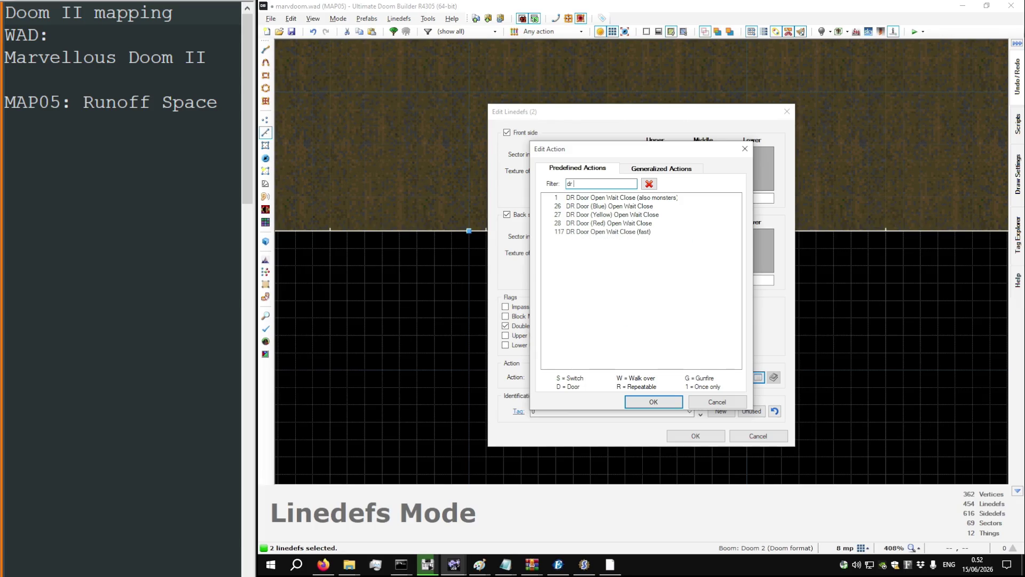
{"action": "double_click", "coordinate": [609, 231]}
{"action": "left_click", "coordinate": [695, 436]}
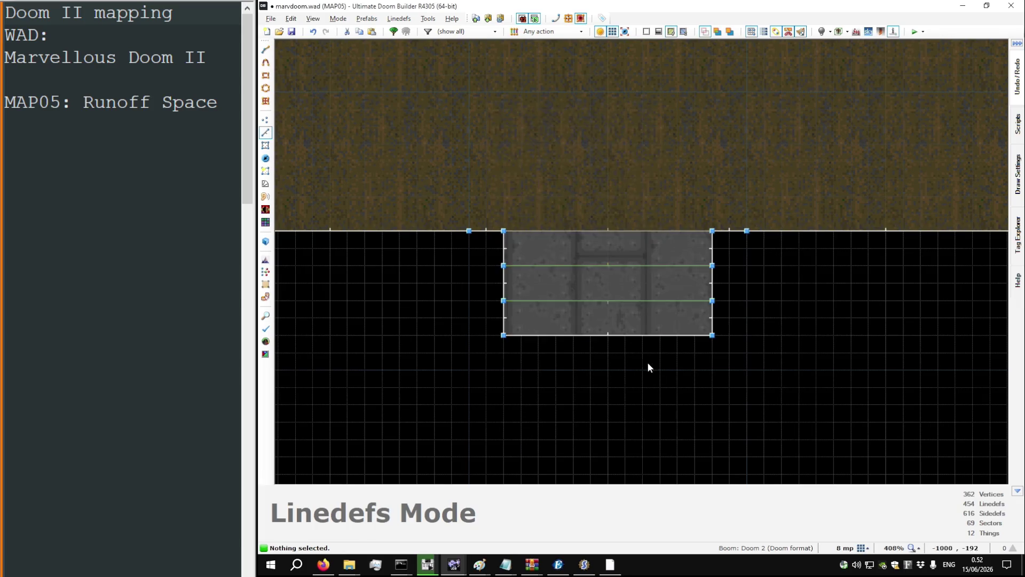
{"action": "scroll", "coordinate": [623, 283], "scroll_direction": "down", "scroll_amount": 5}
{"action": "key", "text": "q"}
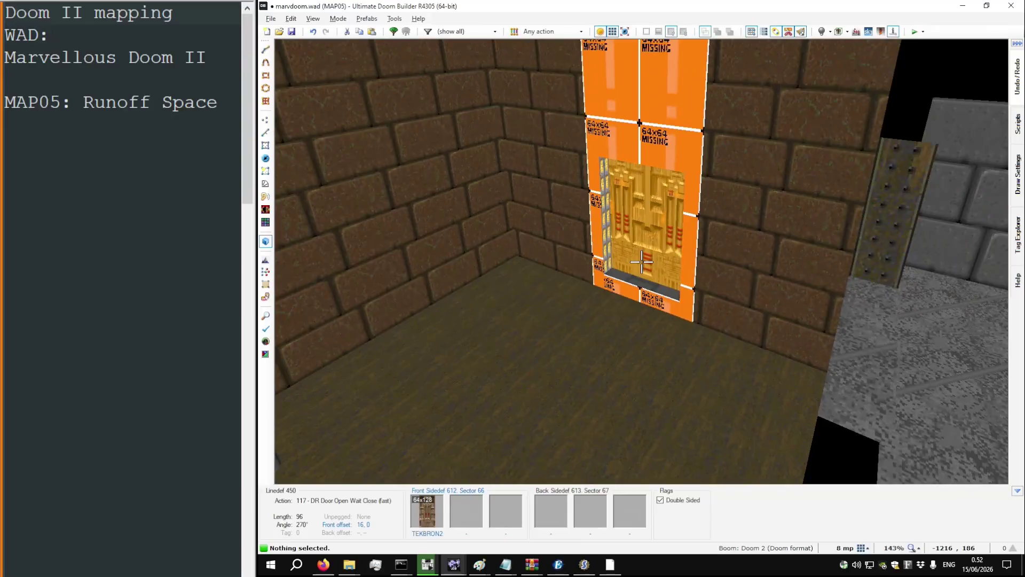
Step: Paste BIGBRIK1 onto the yellow wall beside the door
{"action": "key", "text": "w"}
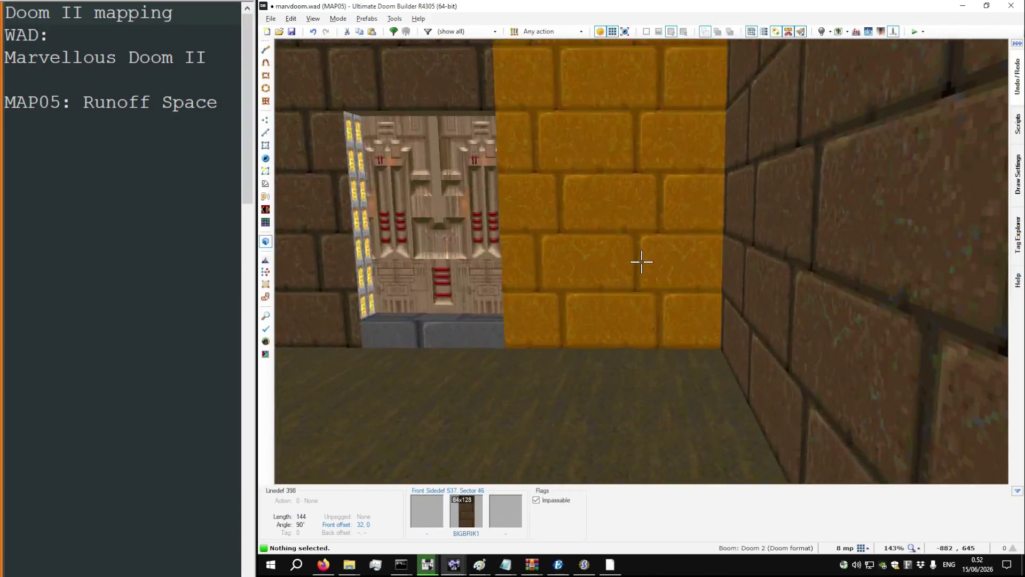
{"action": "key", "text": "ctrl+v"}
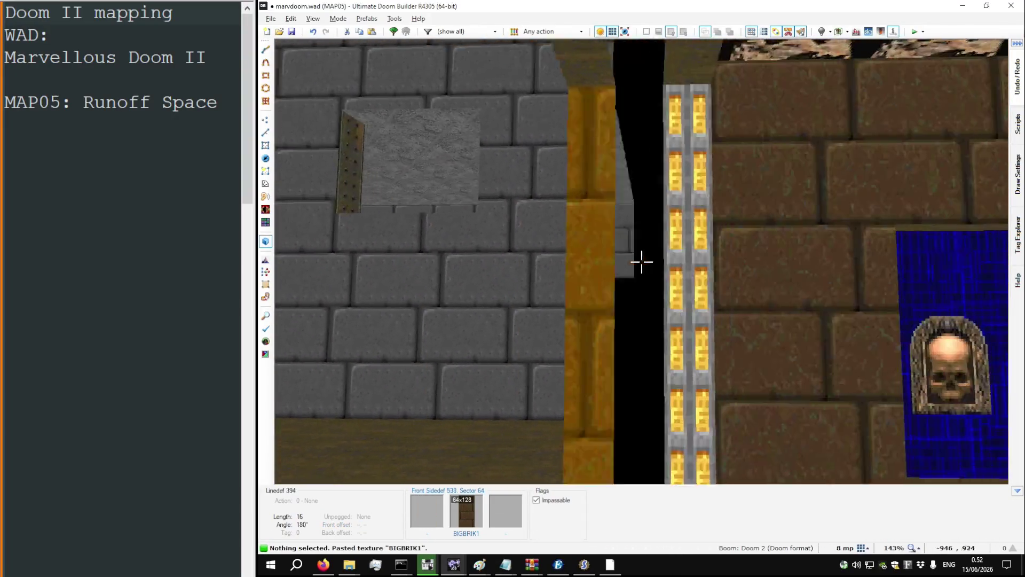
{"action": "key", "text": "ctrl+z"}
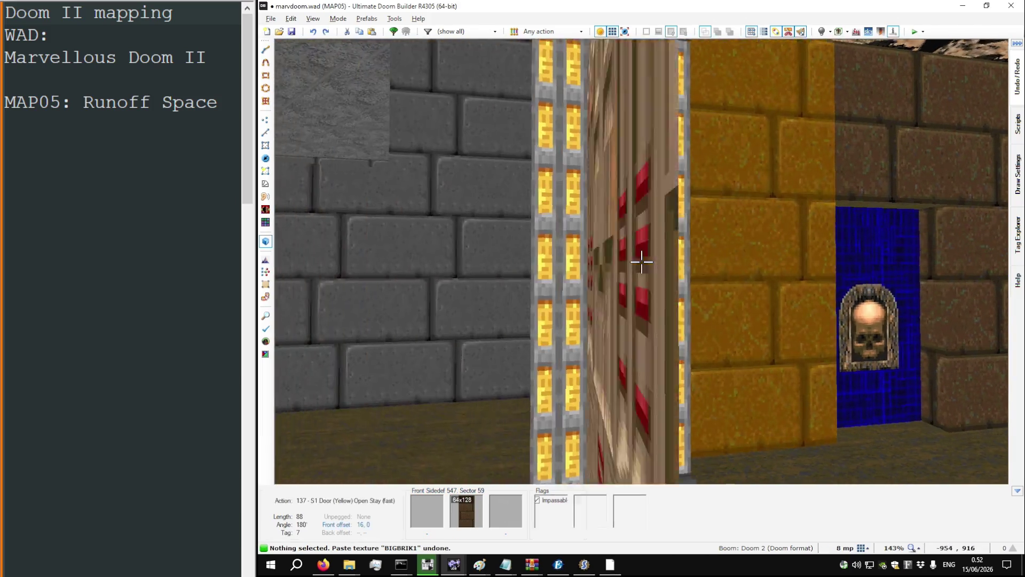
{"action": "key", "text": "ctrl+v"}
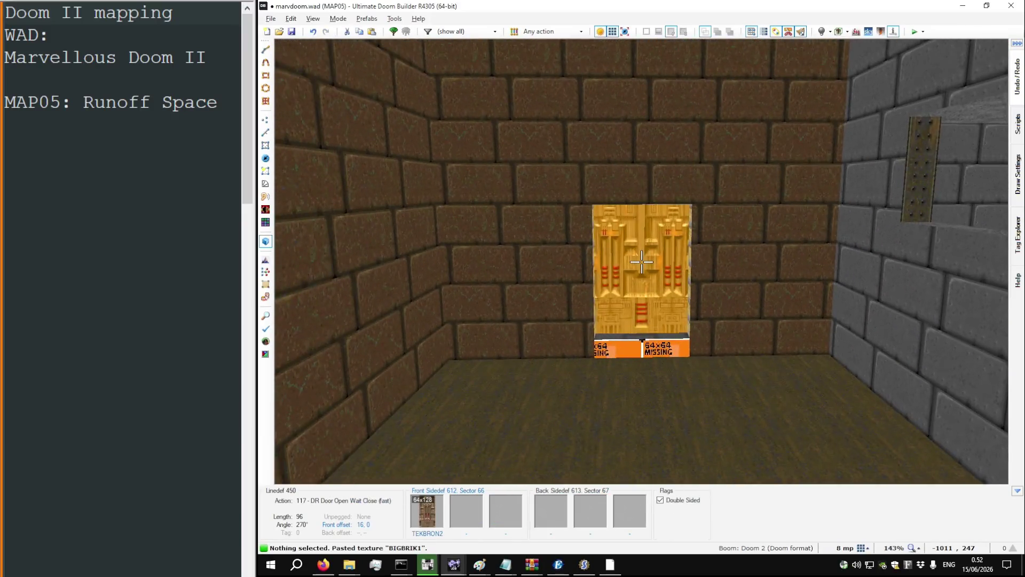
{"action": "key", "text": "w"}
{"action": "key", "text": "s"}
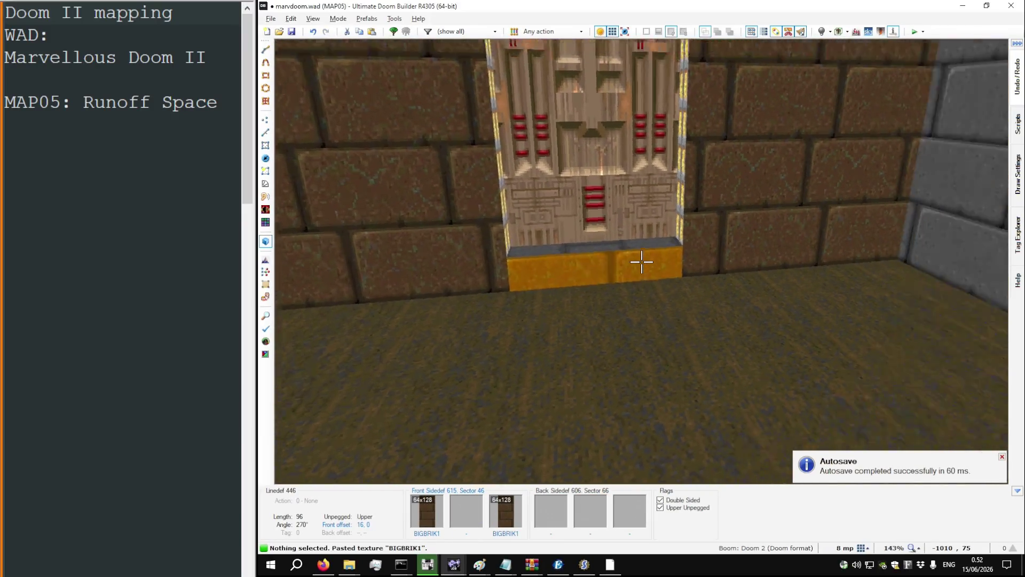
Step: Copy the SUPPORT3 texture and paste it under the doors
{"action": "key", "text": "ctrl+c"}
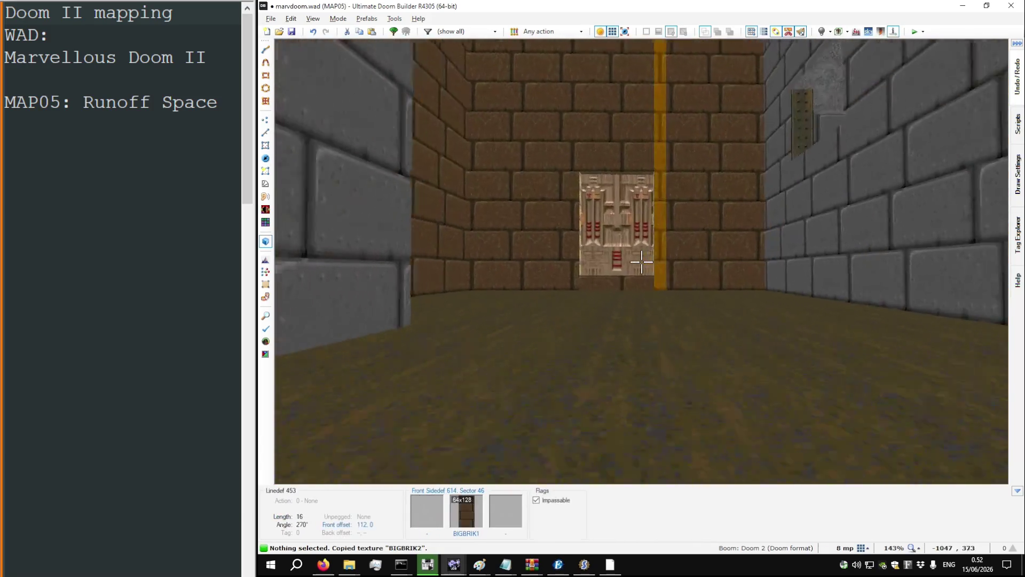
{"action": "key", "text": "ctrl+c"}
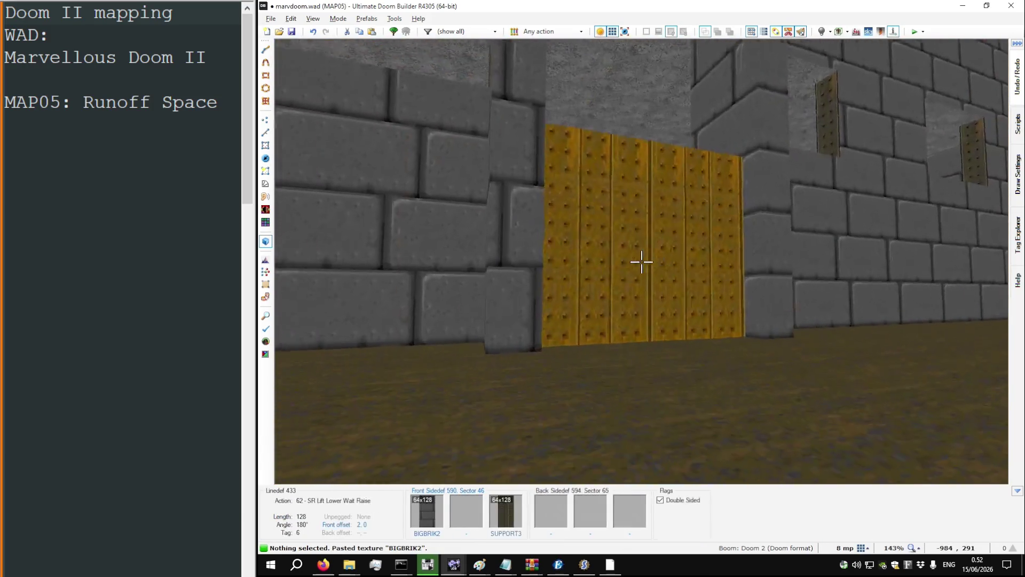
{"action": "key", "text": "w"}
{"action": "key", "text": "ctrl+v"}
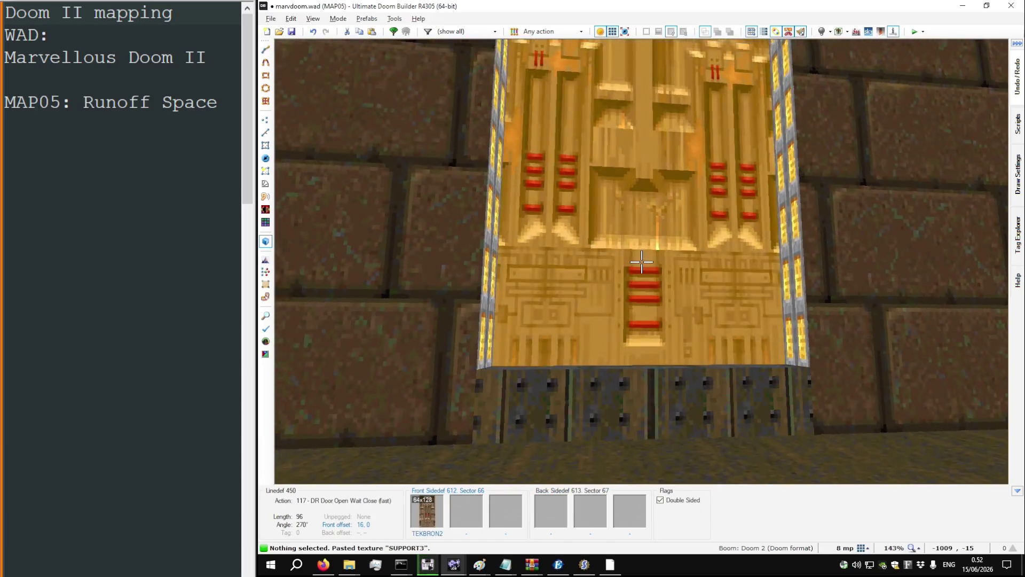
{"action": "key", "text": "s"}
{"action": "key", "text": "w"}
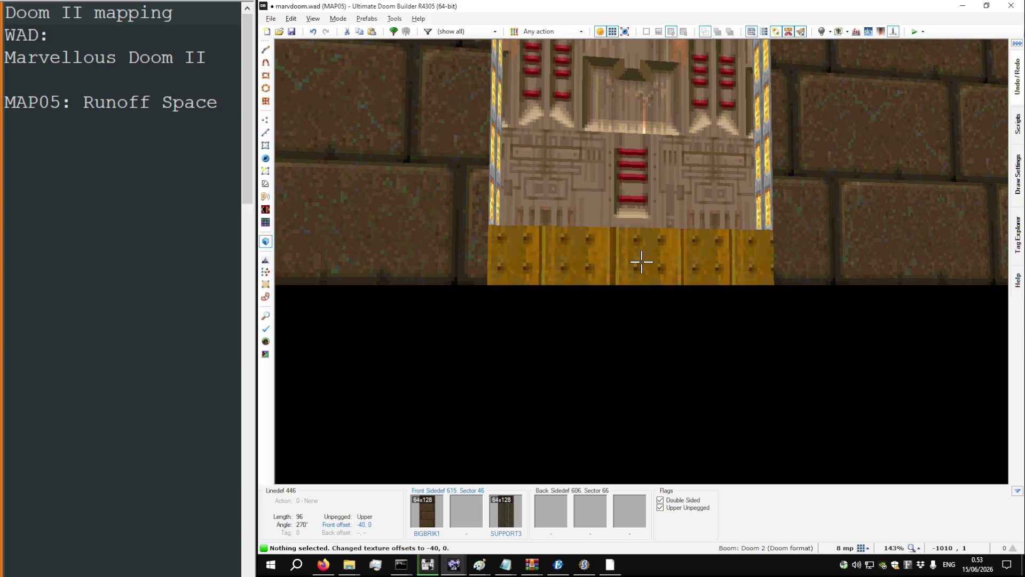
{"action": "key", "text": "ctrl+z"}
{"action": "key", "text": "ctrl+z"}
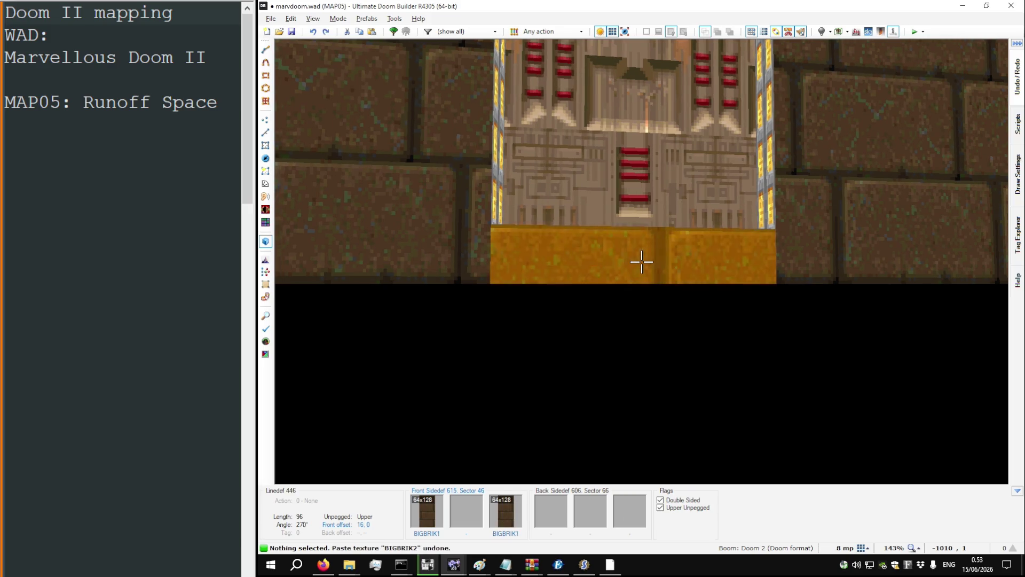
{"action": "key", "text": "ctrl+v"}
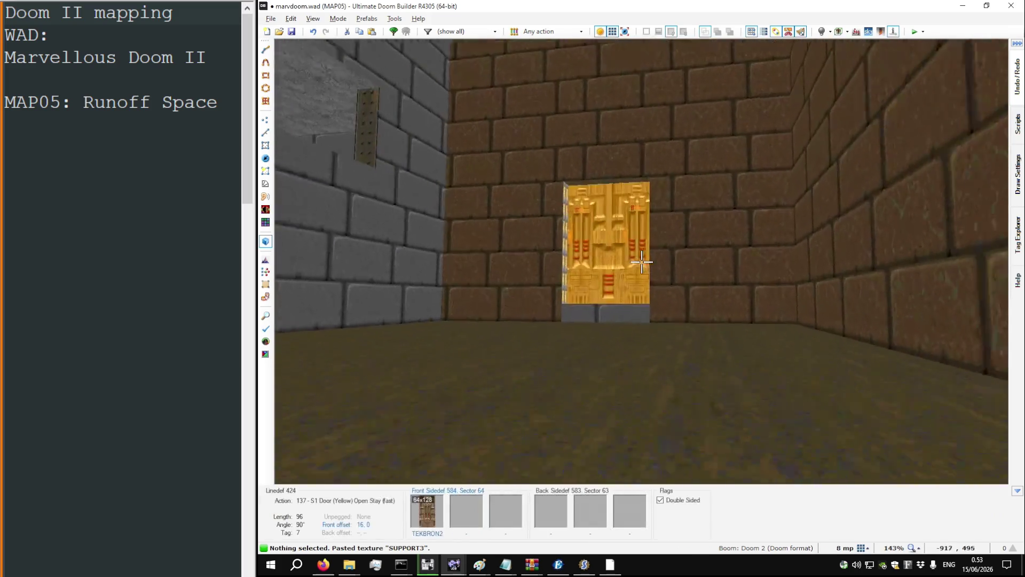
Step: Put BIGBRIK2 on the other door's lower wall and BIGBRIK1 on the wall beside it
{"action": "key", "text": "w"}
{"action": "key", "text": "ctrl+c"}
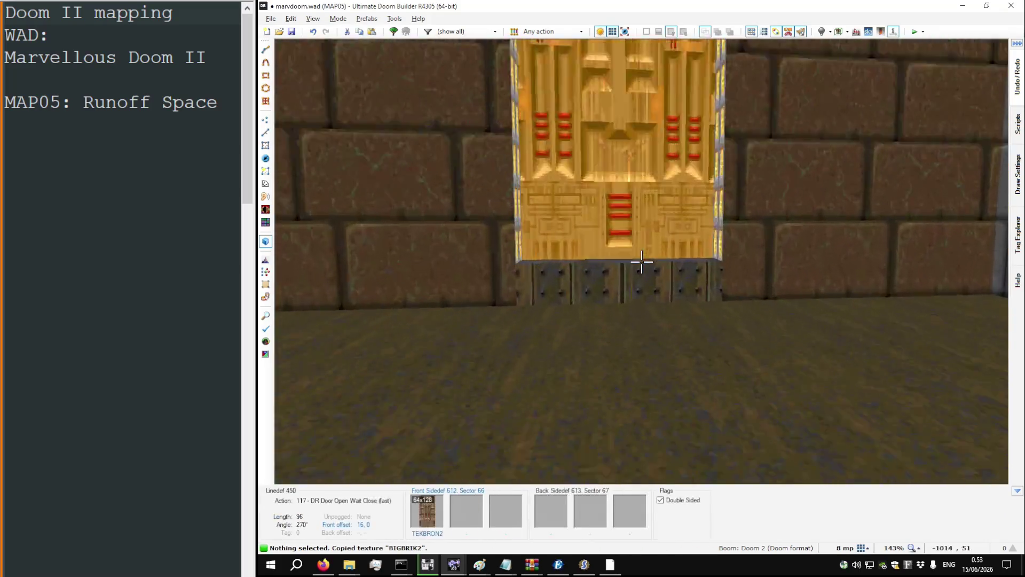
{"action": "key", "text": "ctrl+v"}
{"action": "key", "text": "w"}
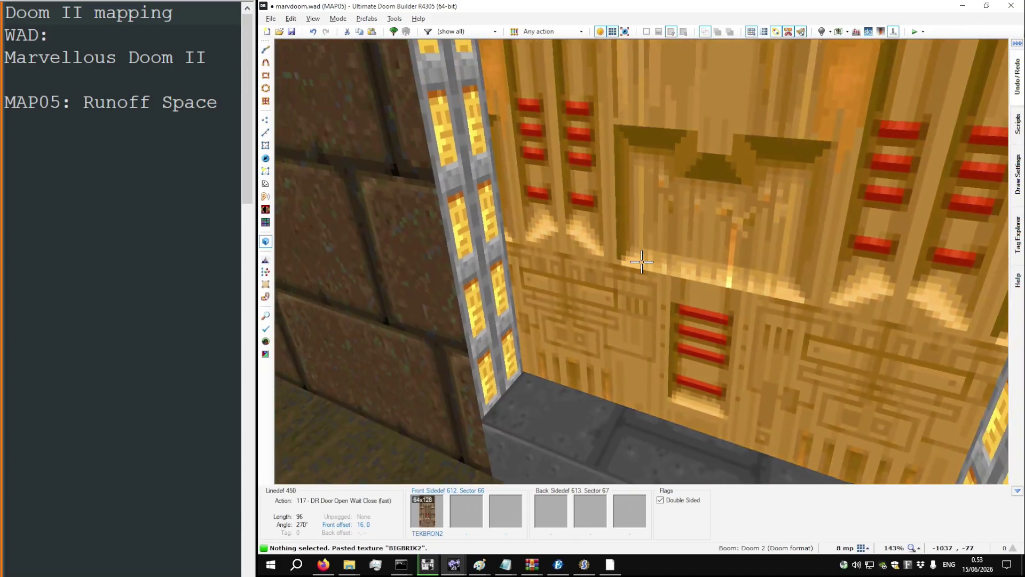
{"action": "key", "text": "s"}
{"action": "key", "text": "ctrl+c"}
{"action": "key", "text": "ctrl+v"}
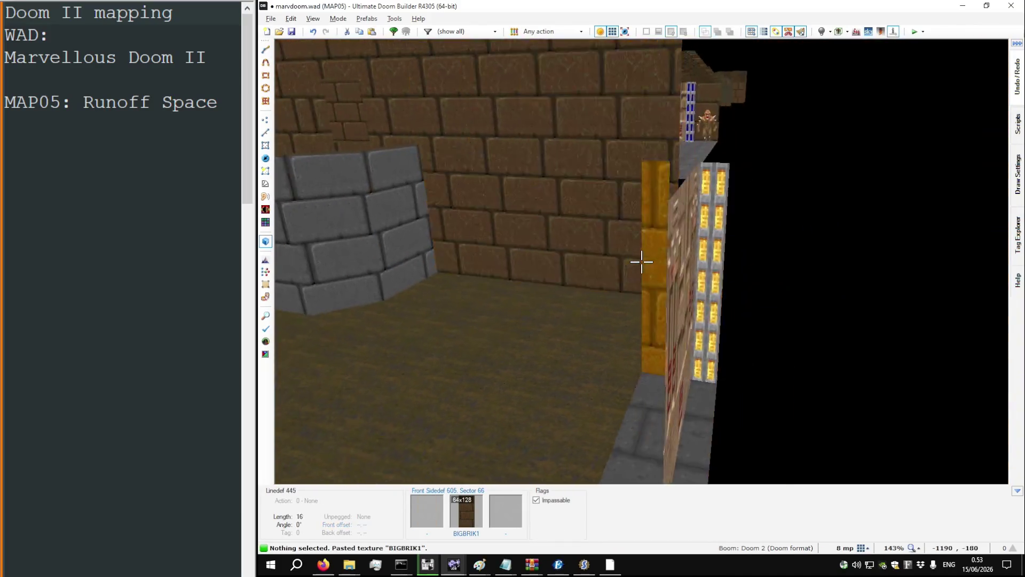
Step: Walk the 3D view through the room up to the door, then return to the 2D map
{"action": "key", "text": "d"}
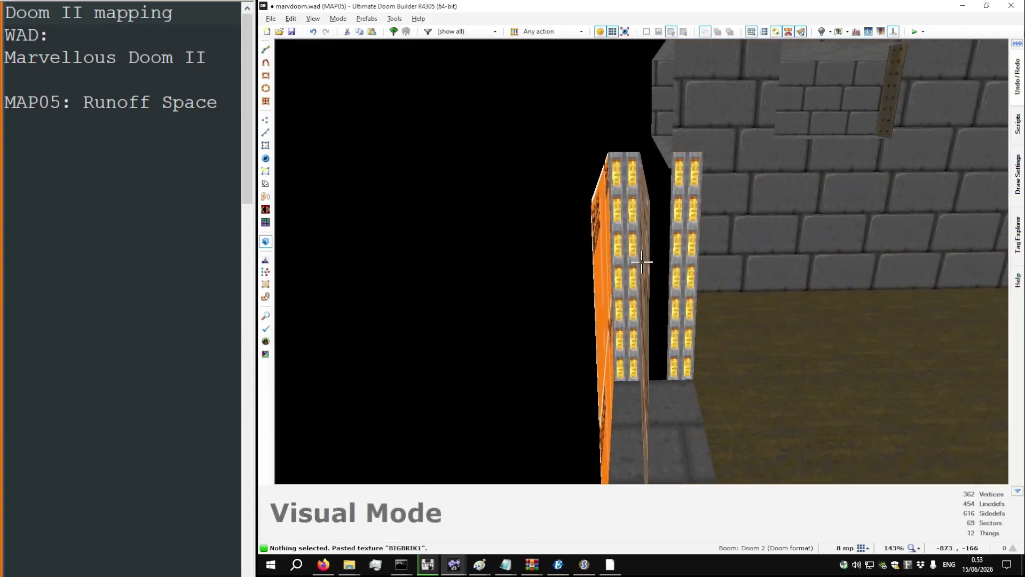
{"action": "key", "text": "w"}
{"action": "key", "text": "a"}
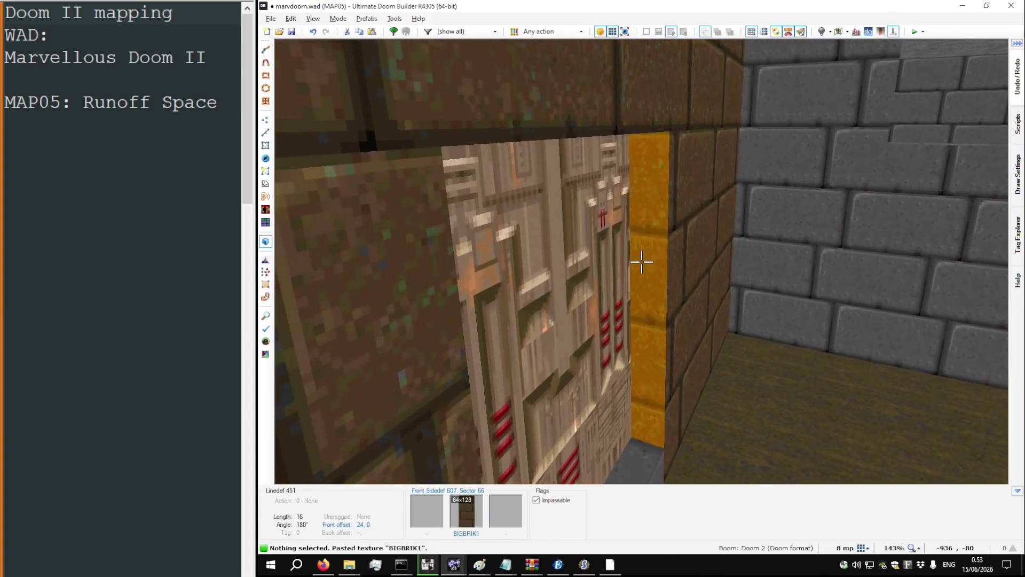
{"action": "key", "text": "s"}
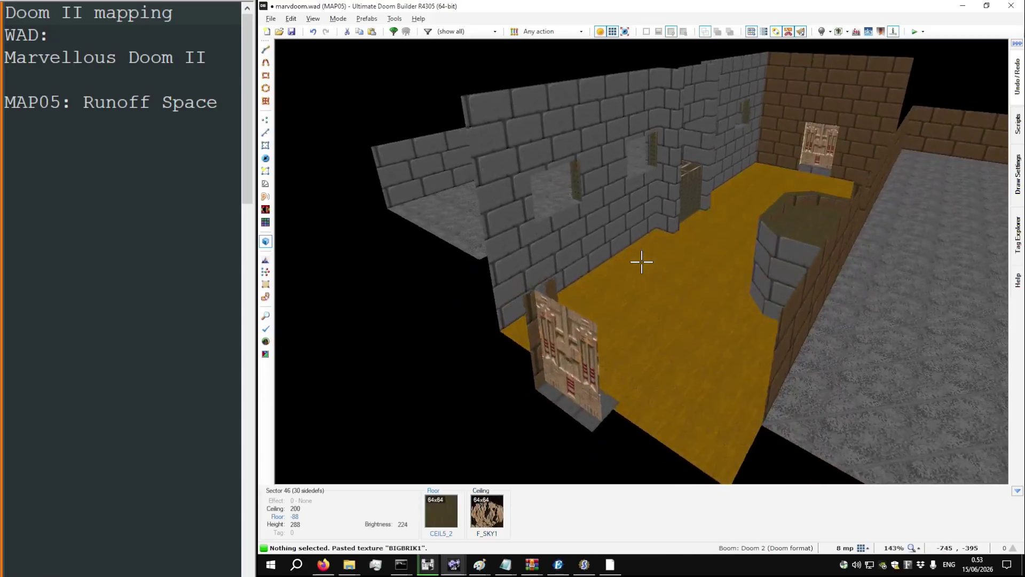
{"action": "key", "text": "w"}
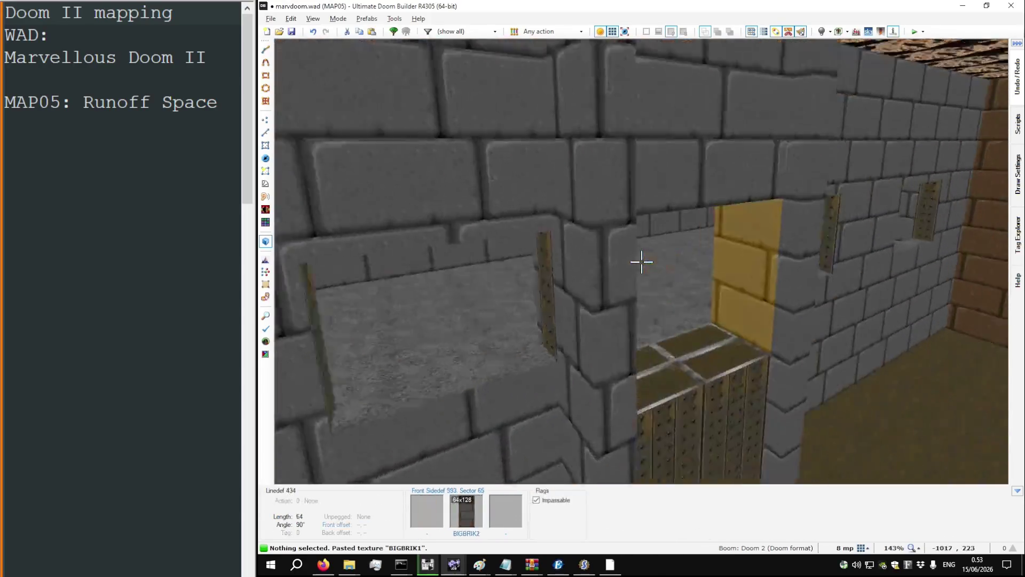
{"action": "key", "text": "w"}
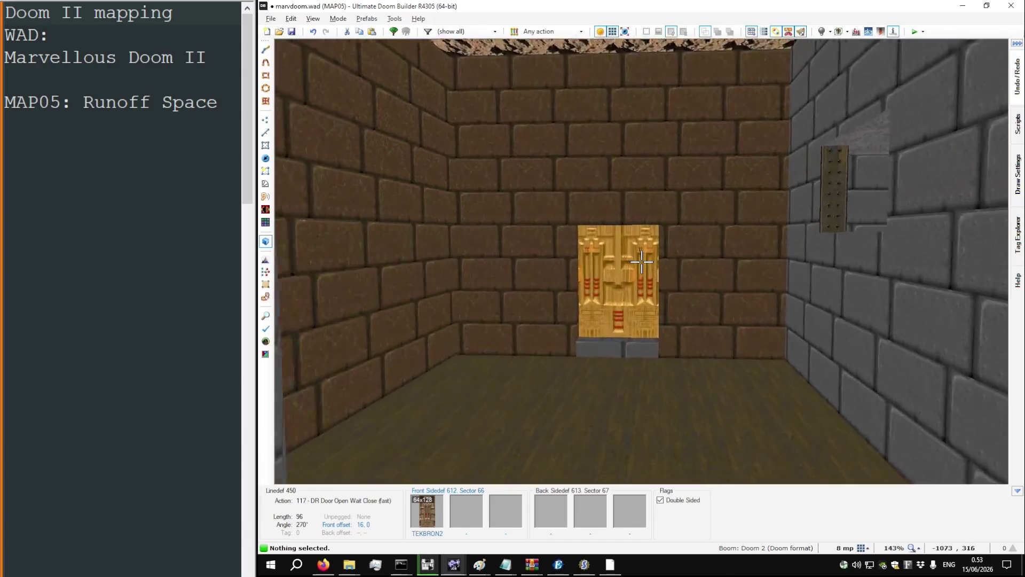
{"action": "key", "text": "q"}
{"action": "scroll", "coordinate": [661, 315], "scroll_direction": "down", "scroll_amount": 5}
Step: Zoom around the steps in the 2D map, then switch to the DOOM2.WAD MAP05 window
{"action": "scroll", "coordinate": [636, 306], "scroll_direction": "up", "scroll_amount": 7}
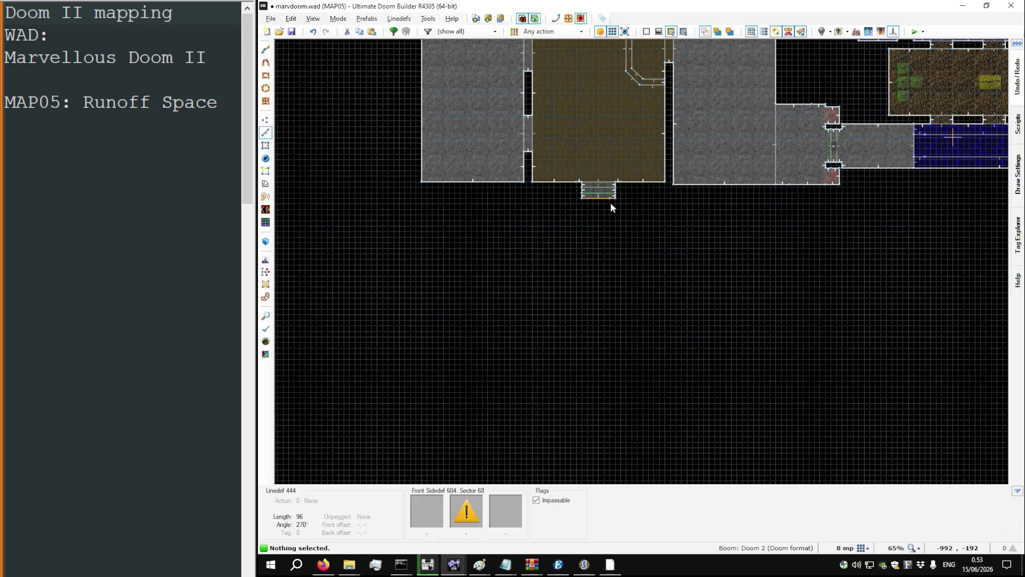
{"action": "scroll", "coordinate": [608, 240], "scroll_direction": "down", "scroll_amount": 4}
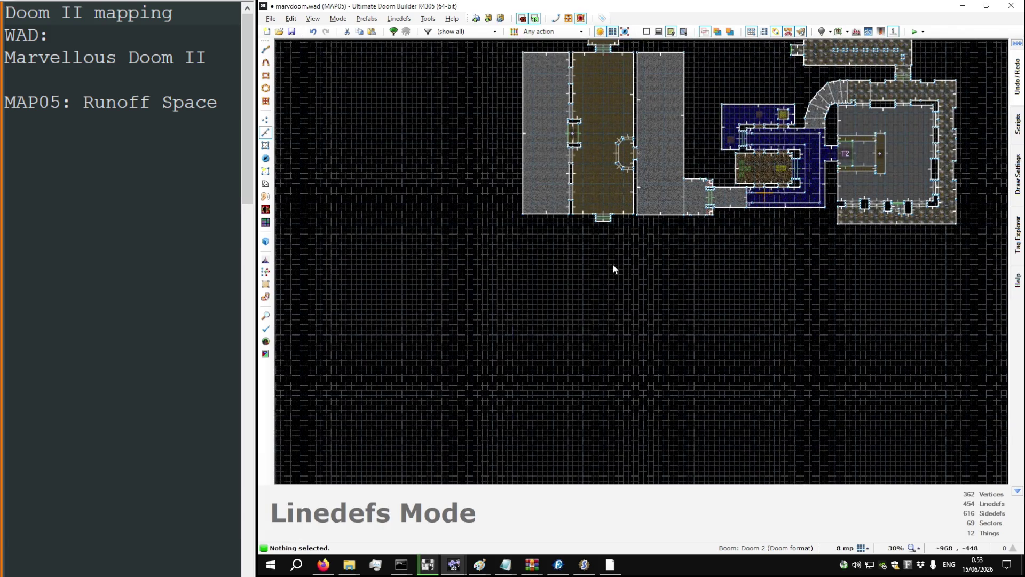
{"action": "scroll", "coordinate": [570, 245], "scroll_direction": "down", "scroll_amount": 1}
{"action": "scroll", "coordinate": [586, 229], "scroll_direction": "up", "scroll_amount": 5}
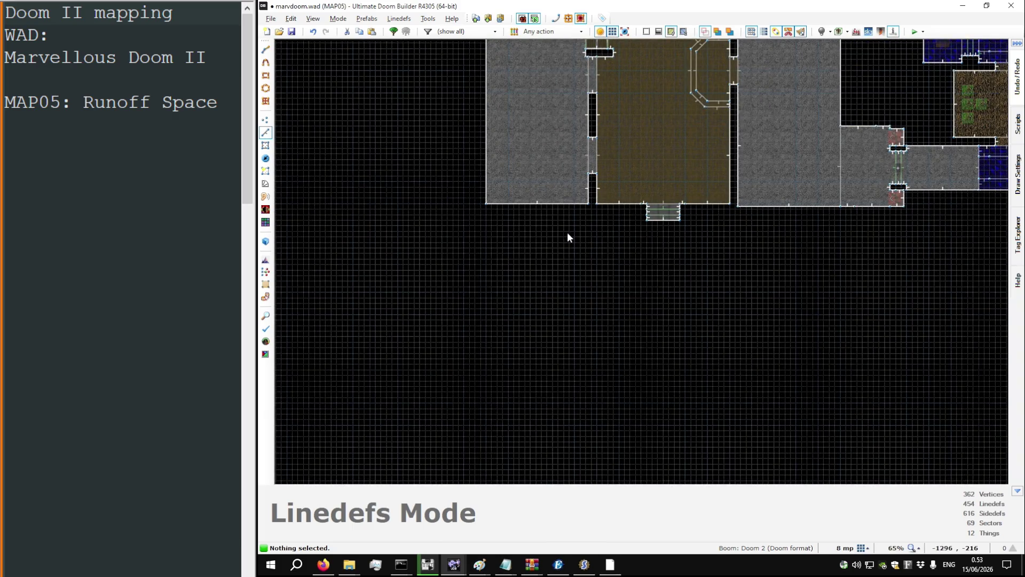
{"action": "scroll", "coordinate": [666, 220], "scroll_direction": "up", "scroll_amount": 6}
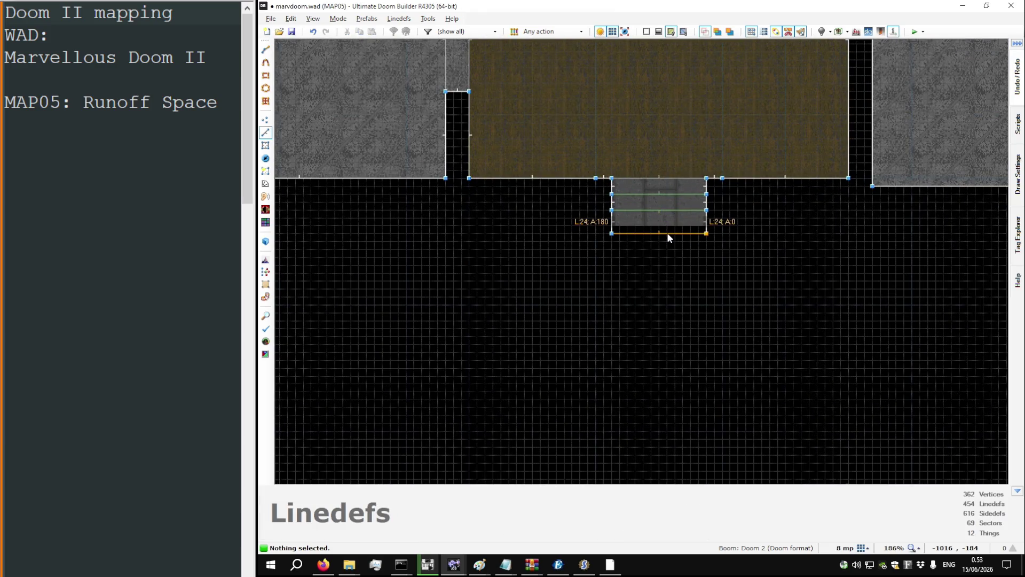
{"action": "key", "text": "alt+Tab"}
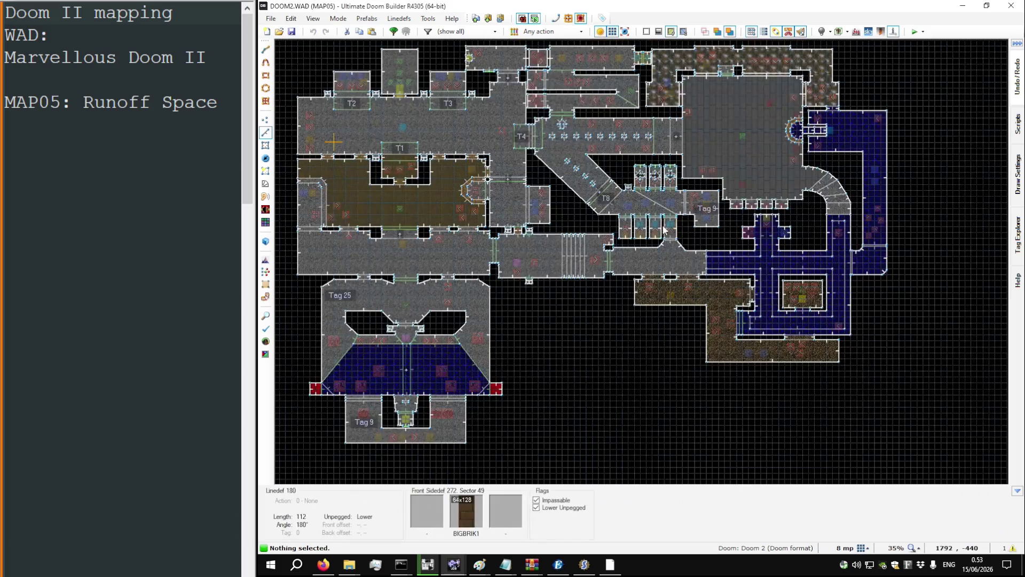
Step: Look over the DOOM2.WAD MAP05 lower rooms, then return to the marvdoom.wad map
{"action": "scroll", "coordinate": [325, 298], "scroll_direction": "up", "scroll_amount": 4}
{"action": "scroll", "coordinate": [530, 223], "scroll_direction": "down", "scroll_amount": 3}
{"action": "key", "text": "l"}
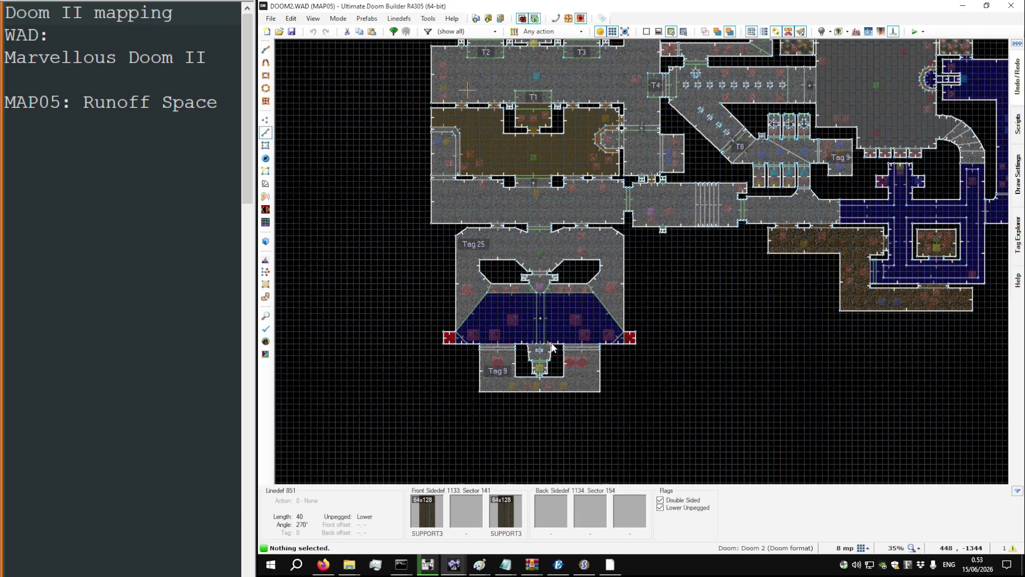
{"action": "key", "text": "l"}
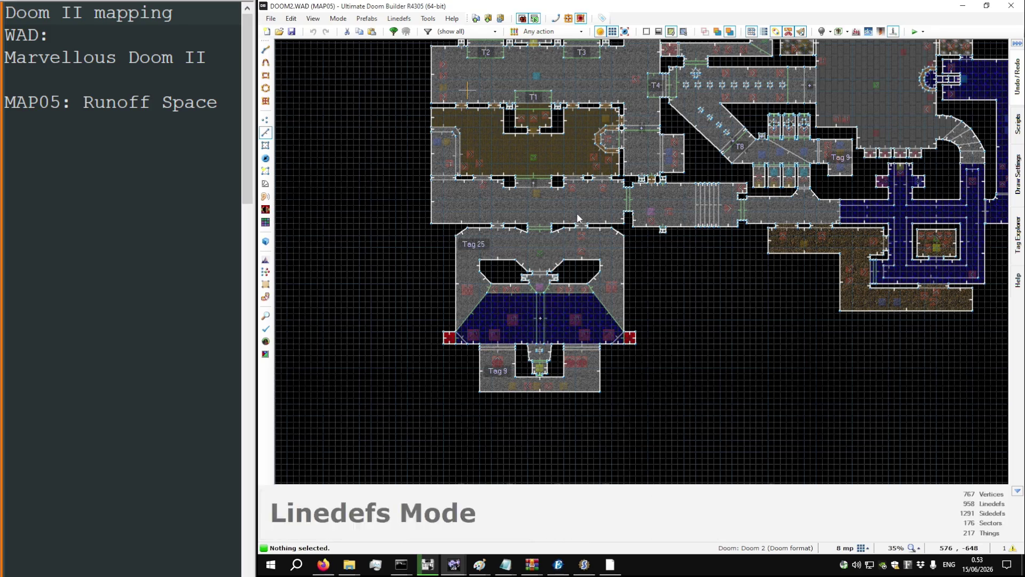
{"action": "key", "text": "l"}
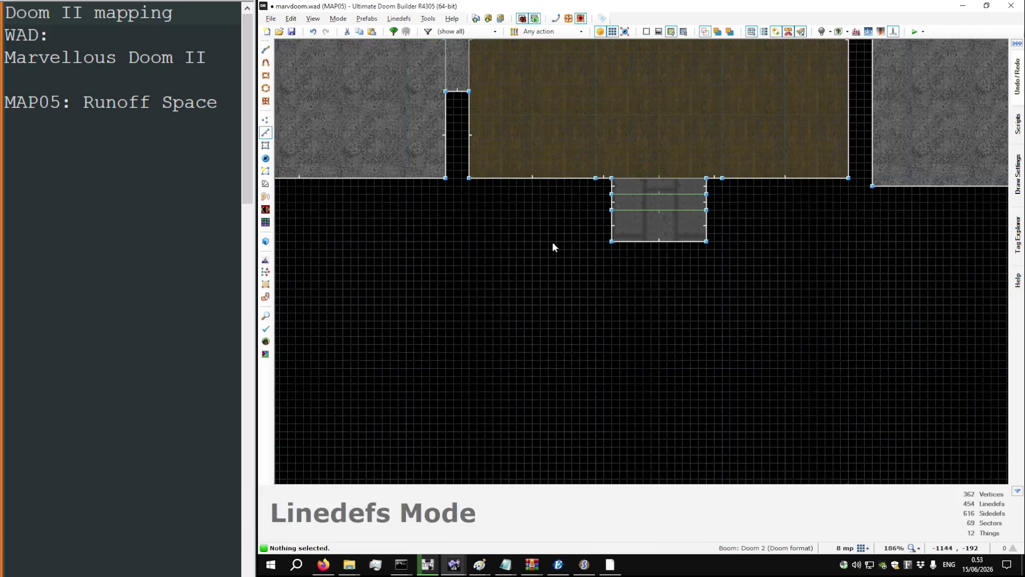
{"action": "scroll", "coordinate": [552, 241], "scroll_direction": "down", "scroll_amount": 5}
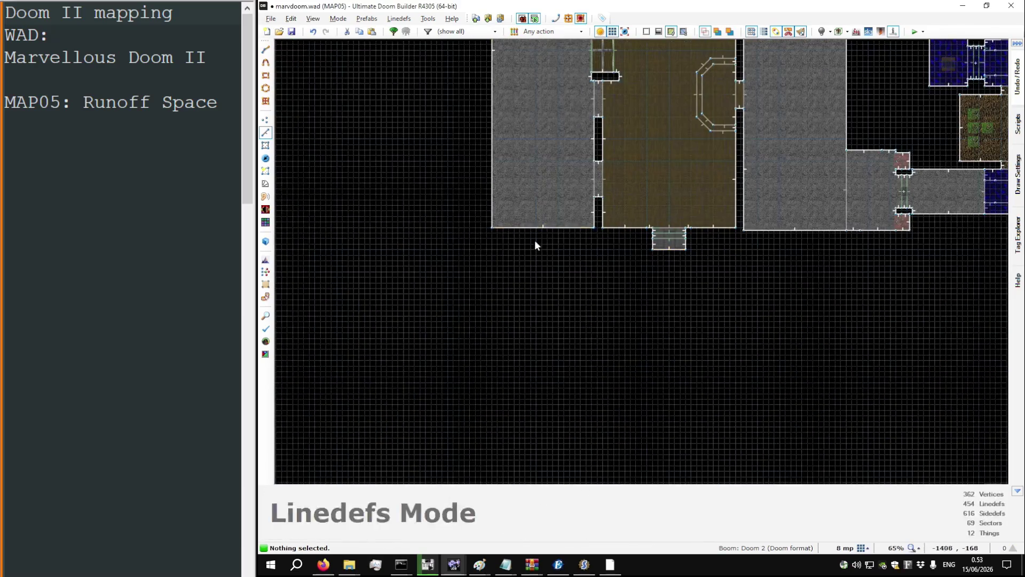
Step: Select the three step sectors and paste a duplicate of them
{"action": "key", "text": "s"}
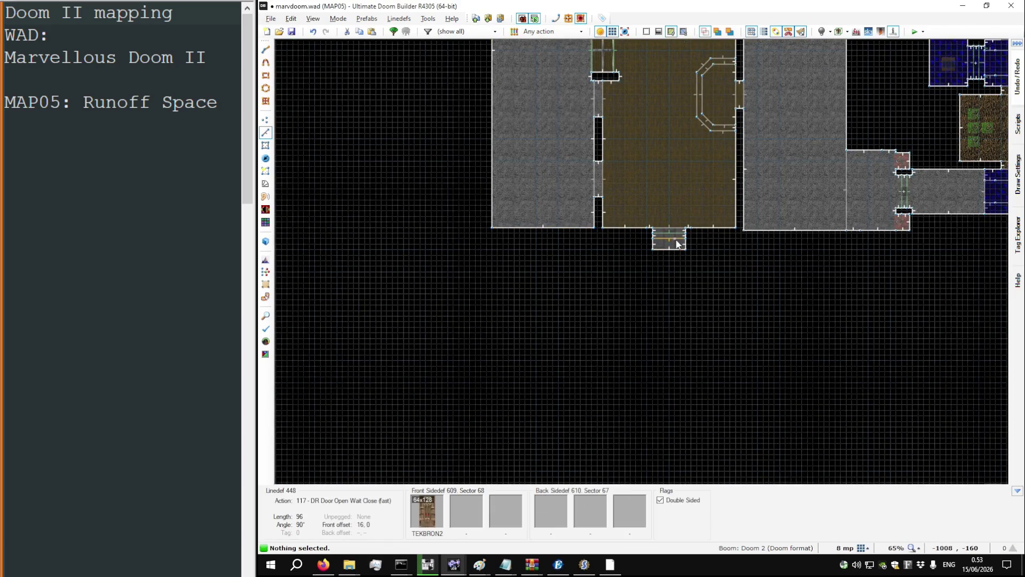
{"action": "left_click", "coordinate": [678, 237]}
{"action": "key", "text": "ctrl+c"}
{"action": "left_click", "coordinate": [681, 271]}
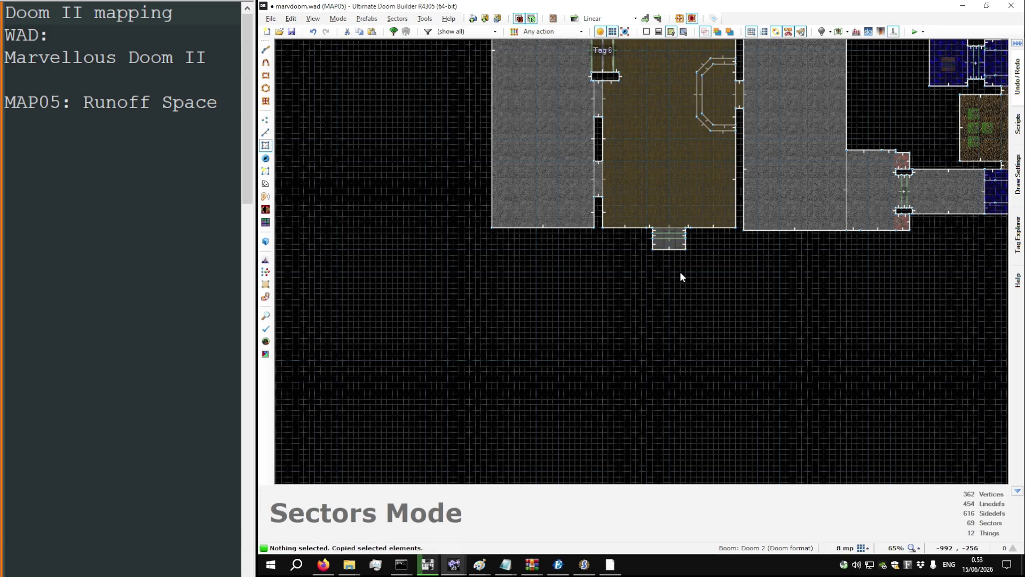
{"action": "scroll", "coordinate": [637, 284], "scroll_direction": "down", "scroll_amount": 6}
{"action": "scroll", "coordinate": [672, 141], "scroll_direction": "up", "scroll_amount": 10}
{"action": "key", "text": "ctrl+v"}
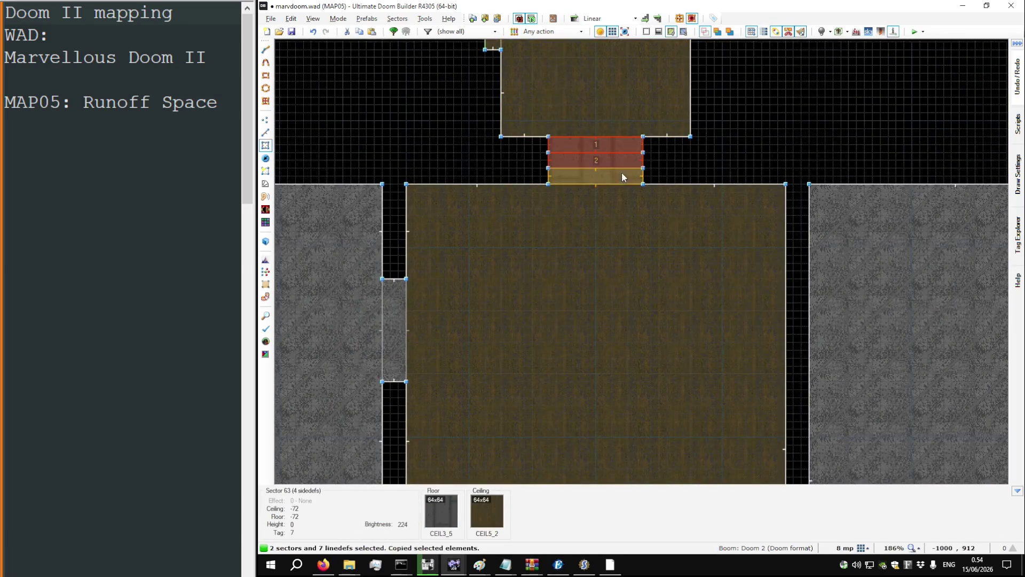
{"action": "left_click", "coordinate": [622, 172]}
{"action": "scroll", "coordinate": [723, 127], "scroll_direction": "down", "scroll_amount": 8}
{"action": "scroll", "coordinate": [668, 239], "scroll_direction": "up", "scroll_amount": 5}
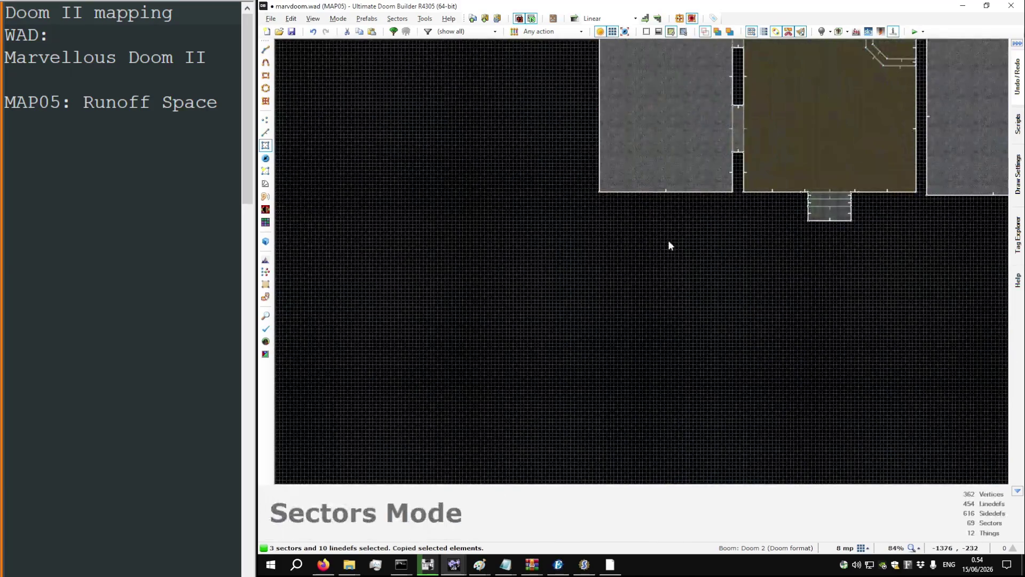
{"action": "key", "text": "ctrl+v"}
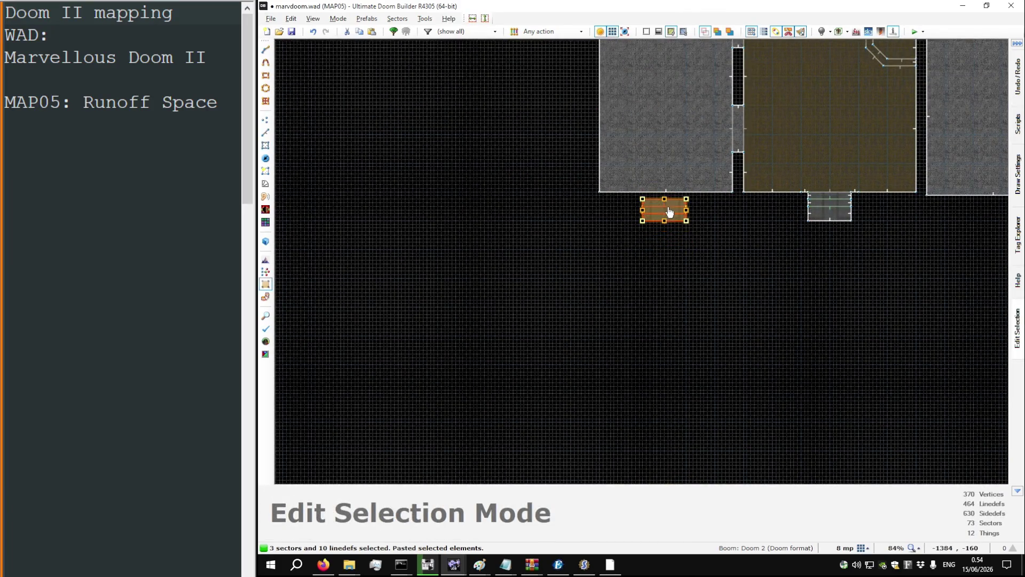
{"action": "scroll", "coordinate": [666, 224], "scroll_direction": "up", "scroll_amount": 9}
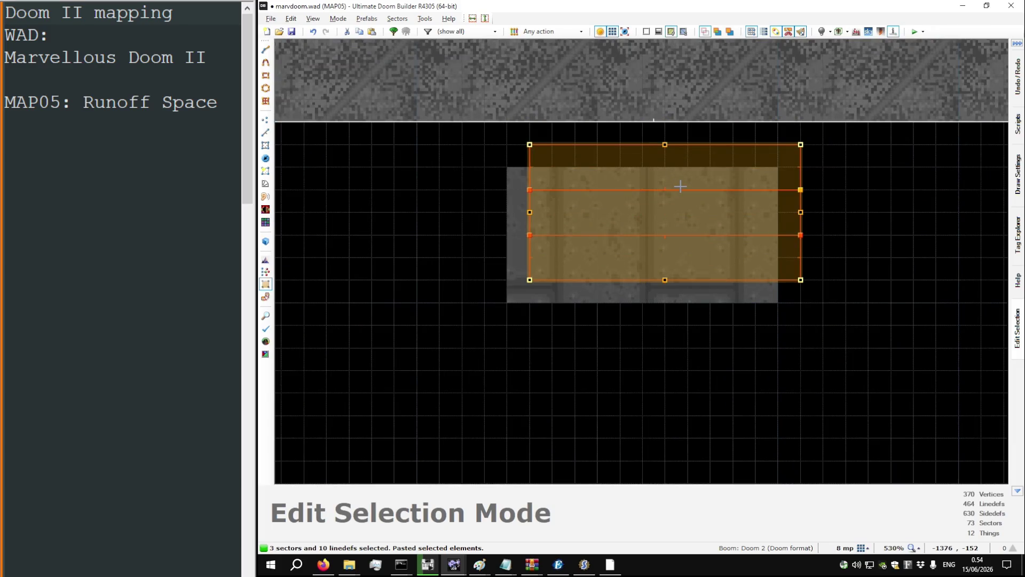
Step: Place the copied steps against the grey room's bottom wall, left of the originals
{"action": "left_click", "coordinate": [681, 188]}
{"action": "left_click_drag", "start_coordinate": [682, 192], "coordinate": [667, 161]}
{"action": "key", "text": "Return"}
{"action": "scroll", "coordinate": [601, 251], "scroll_direction": "down", "scroll_amount": 4}
{"action": "scroll", "coordinate": [603, 267], "scroll_direction": "down", "scroll_amount": 4}
Step: In 3D, select the copied steps' floors and ceilings and lower the door ceiling to 8
{"action": "key", "text": "q"}
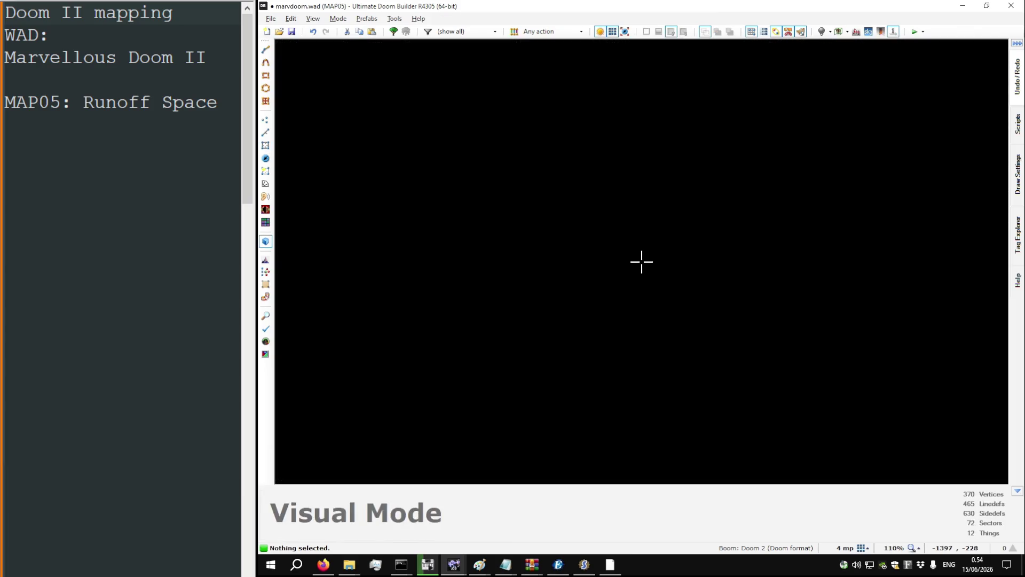
{"action": "key", "text": "s"}
{"action": "key", "text": "w"}
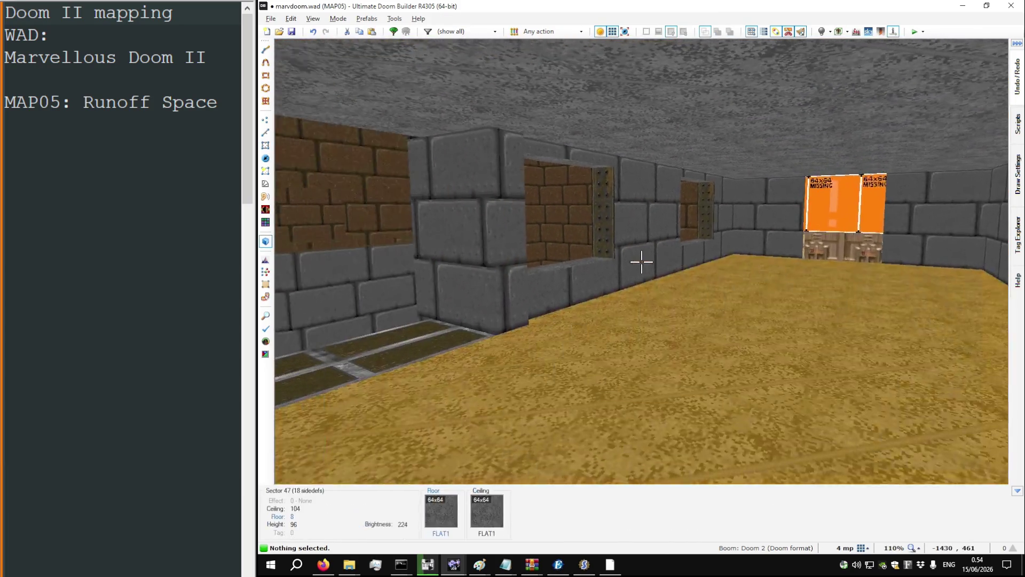
{"action": "key", "text": "w"}
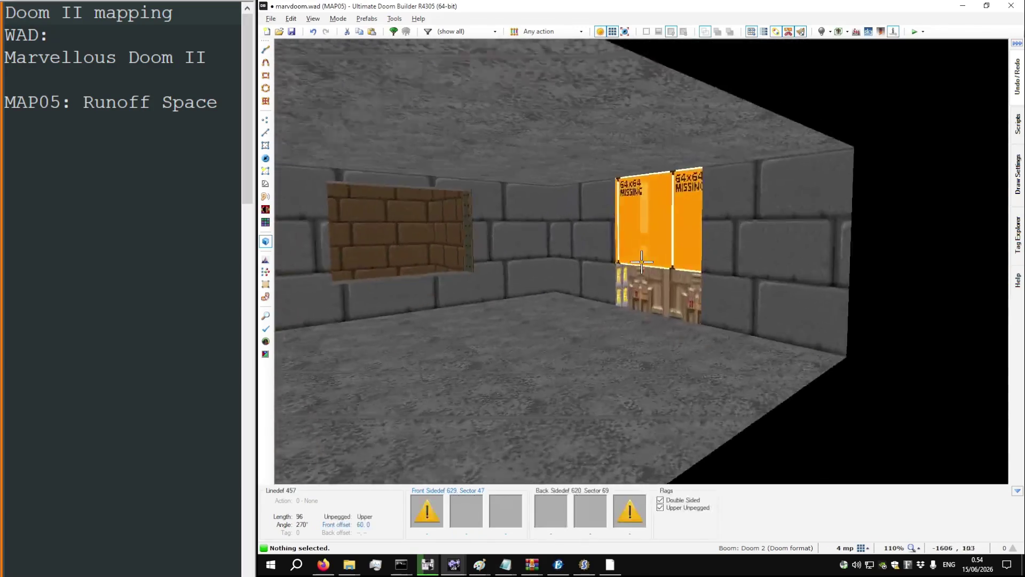
{"action": "key", "text": "s"}
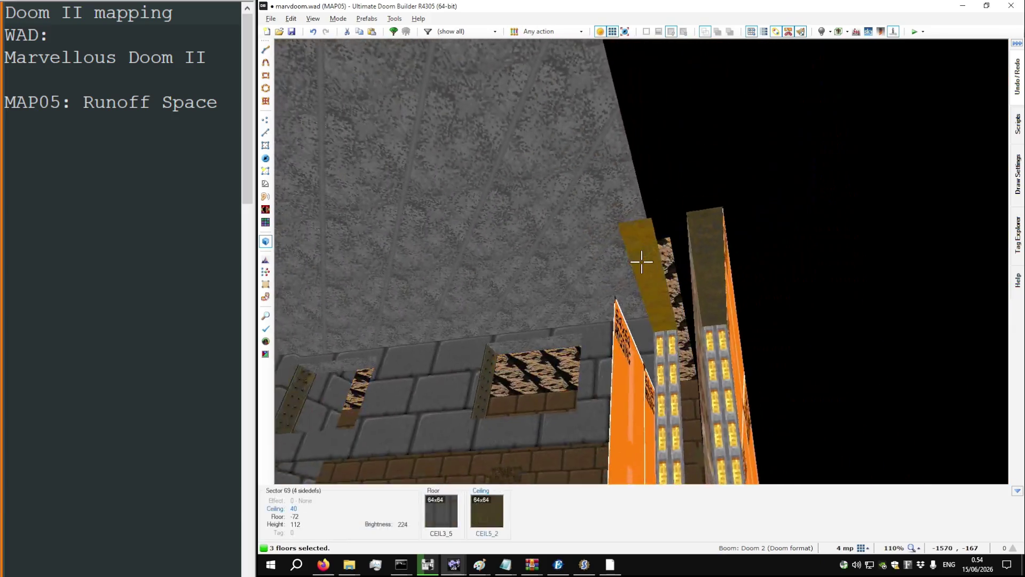
{"action": "left_click", "coordinate": [642, 262]}
{"action": "left_click", "coordinate": [641, 262]}
{"action": "left_click", "coordinate": [642, 262]}
{"action": "scroll", "coordinate": [641, 261], "scroll_direction": "down", "scroll_amount": 1}
{"action": "scroll", "coordinate": [641, 262], "scroll_direction": "up", "scroll_amount": 8}
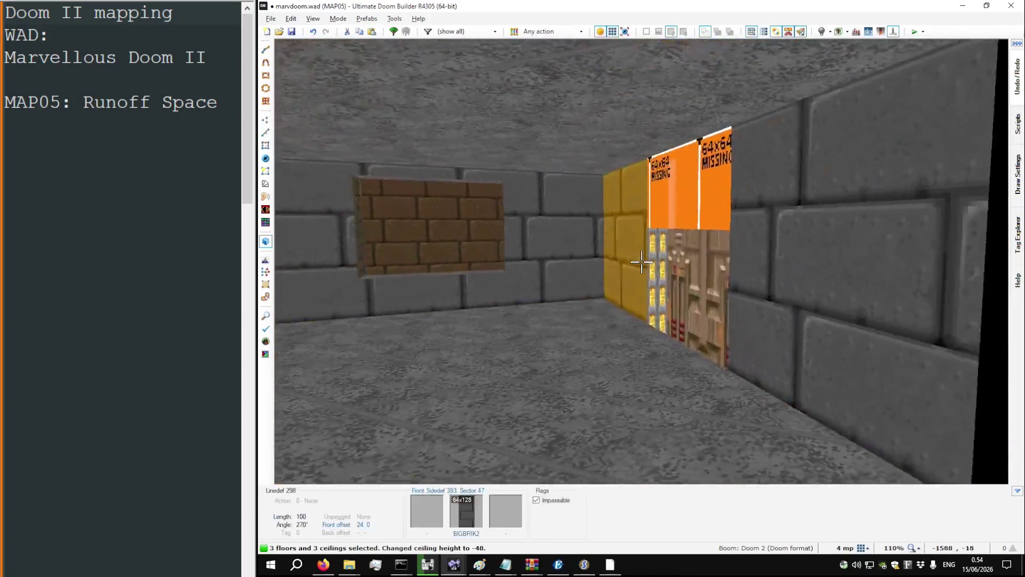
{"action": "key", "text": "Escape"}
{"action": "scroll", "coordinate": [641, 262], "scroll_direction": "down", "scroll_amount": 1}
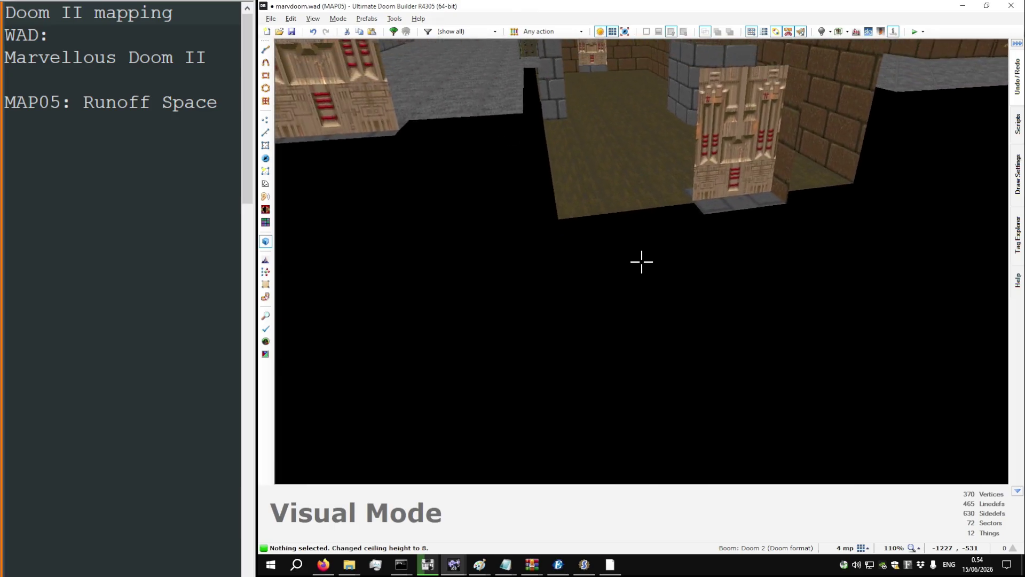
{"action": "key", "text": "q"}
{"action": "scroll", "coordinate": [611, 162], "scroll_direction": "up", "scroll_amount": 10}
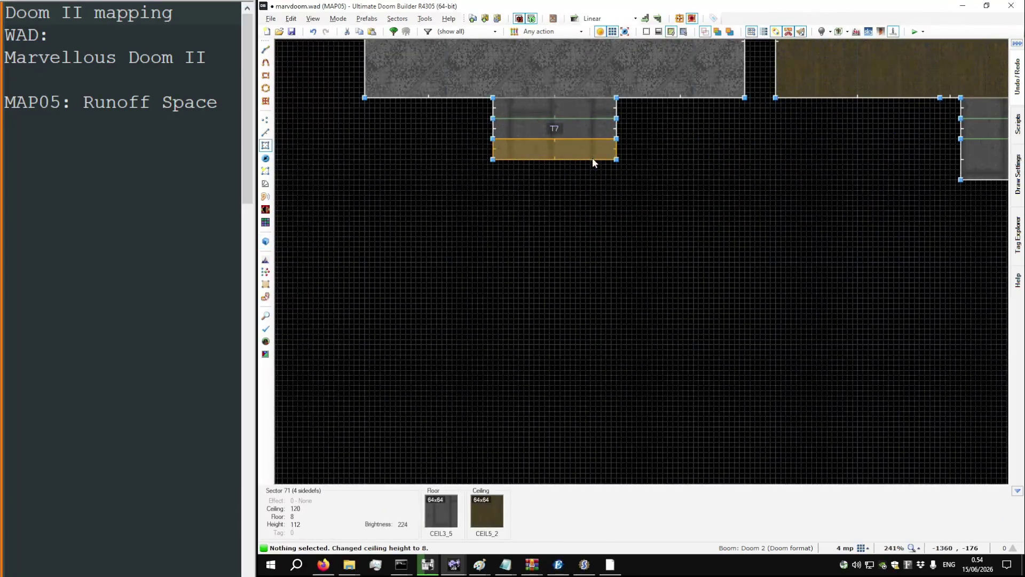
Step: Pull the copied stair's bottom linedef further down
{"action": "key", "text": "l"}
{"action": "left_click_drag", "start_coordinate": [592, 158], "coordinate": [593, 180]}
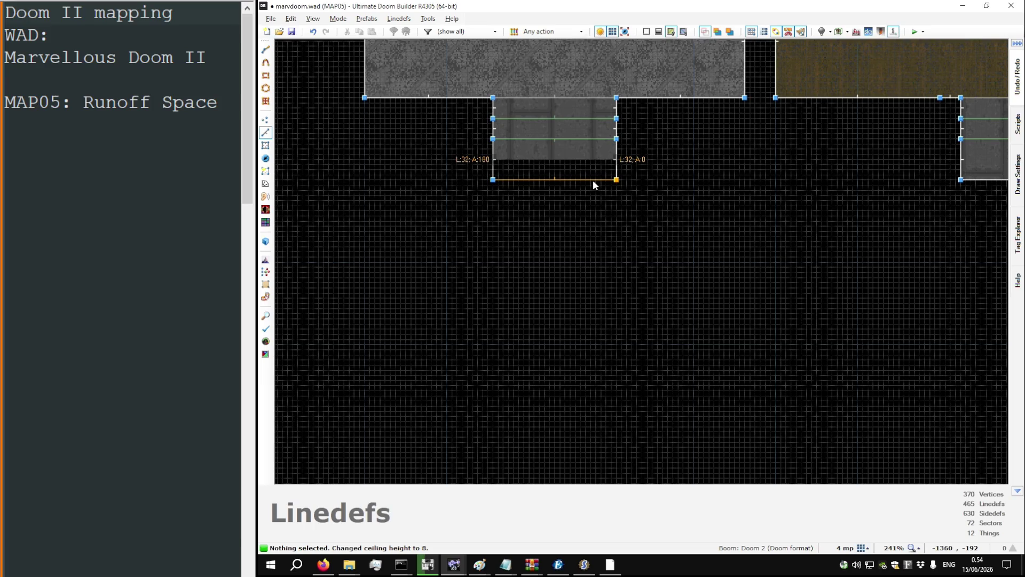
{"action": "scroll", "coordinate": [550, 180], "scroll_direction": "down", "scroll_amount": 4}
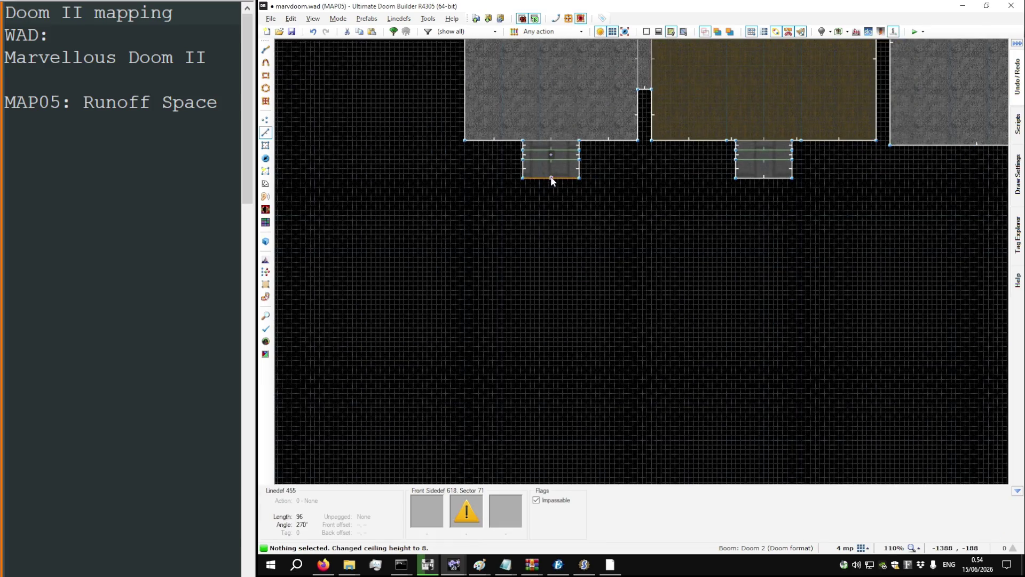
{"action": "scroll", "coordinate": [600, 208], "scroll_direction": "down", "scroll_amount": 1}
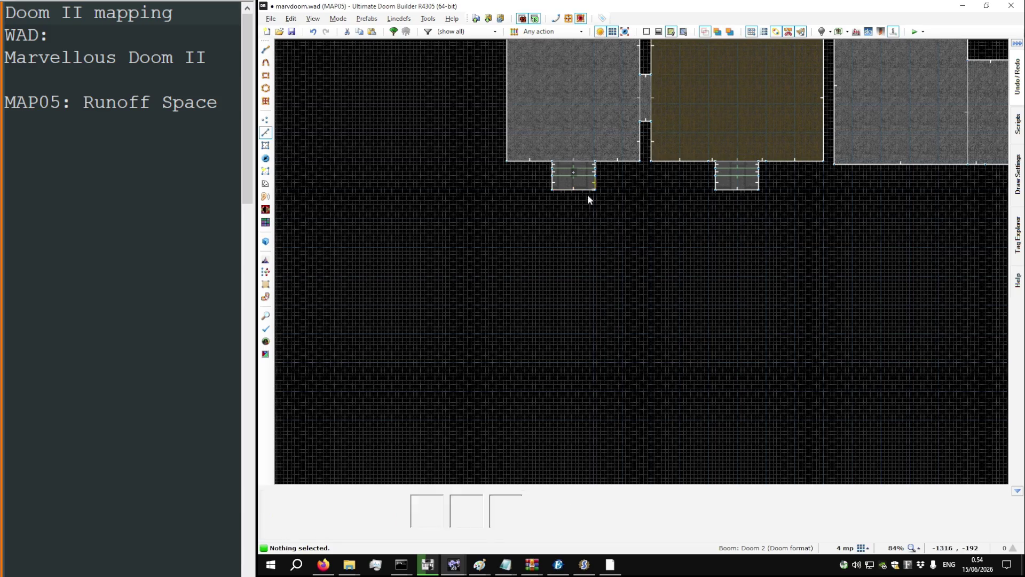
{"action": "scroll", "coordinate": [511, 205], "scroll_direction": "up", "scroll_amount": 3}
Step: Draw a closed outline forming a new brick-floored room beneath both door alcoves
{"action": "key", "text": "space"}
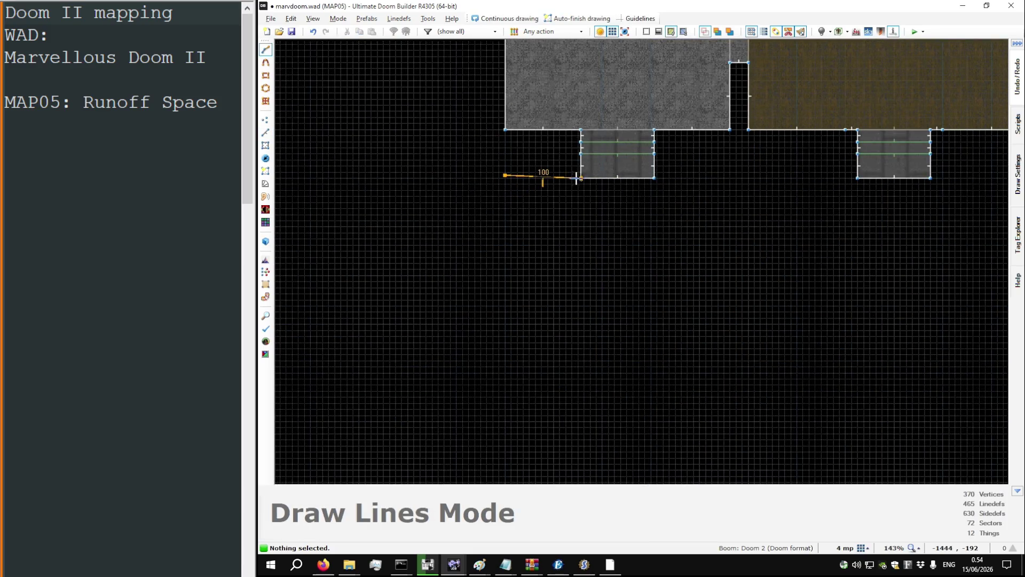
{"action": "scroll", "coordinate": [528, 174], "scroll_direction": "down", "scroll_amount": 2}
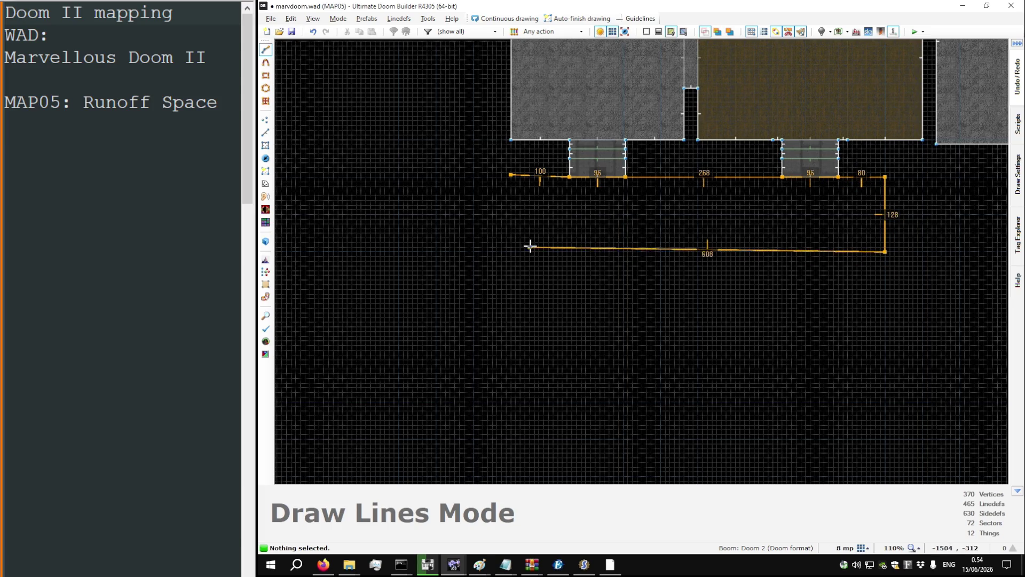
{"action": "left_click", "coordinate": [511, 252]}
{"action": "left_click", "coordinate": [511, 174]}
{"action": "scroll", "coordinate": [511, 182], "scroll_direction": "up", "scroll_amount": 2}
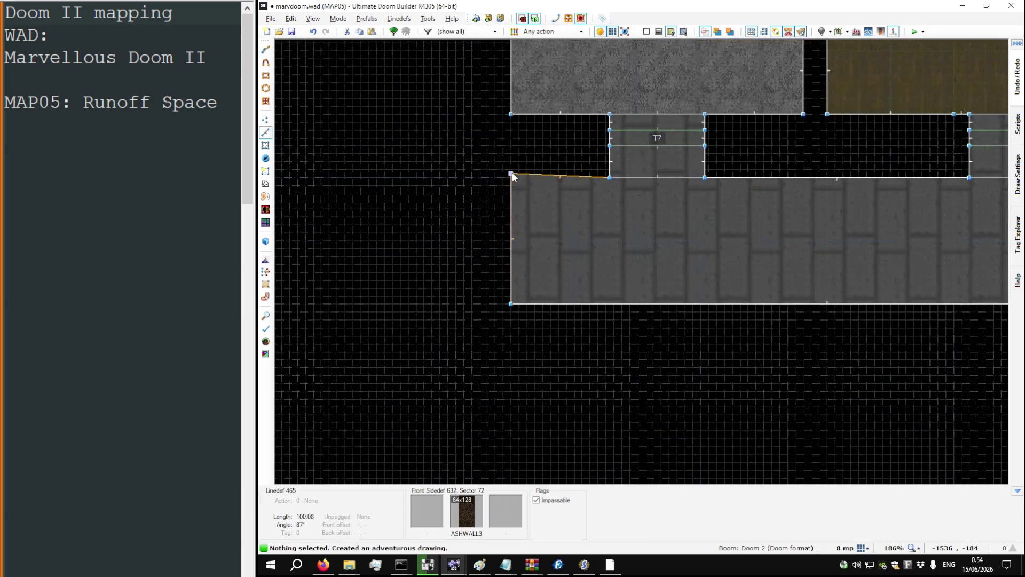
{"action": "key", "text": "v"}
{"action": "scroll", "coordinate": [503, 150], "scroll_direction": "down", "scroll_amount": 4}
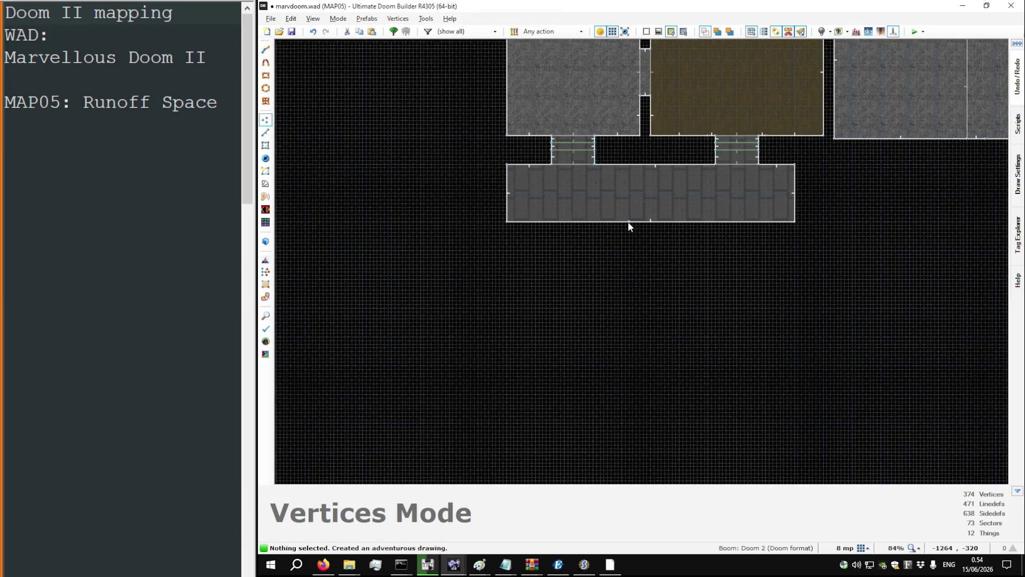
Step: Drag the room's bottom linedef down twice, checking in 3D, and set the grid to 32
{"action": "key", "text": "l"}
{"action": "mouse_move", "coordinate": [628, 222]}
{"action": "left_mouse_down"}
{"action": "mouse_move", "coordinate": [627, 245]}
{"action": "mouse_move", "coordinate": [627, 235]}
{"action": "left_mouse_up"}
{"action": "key", "text": "w"}
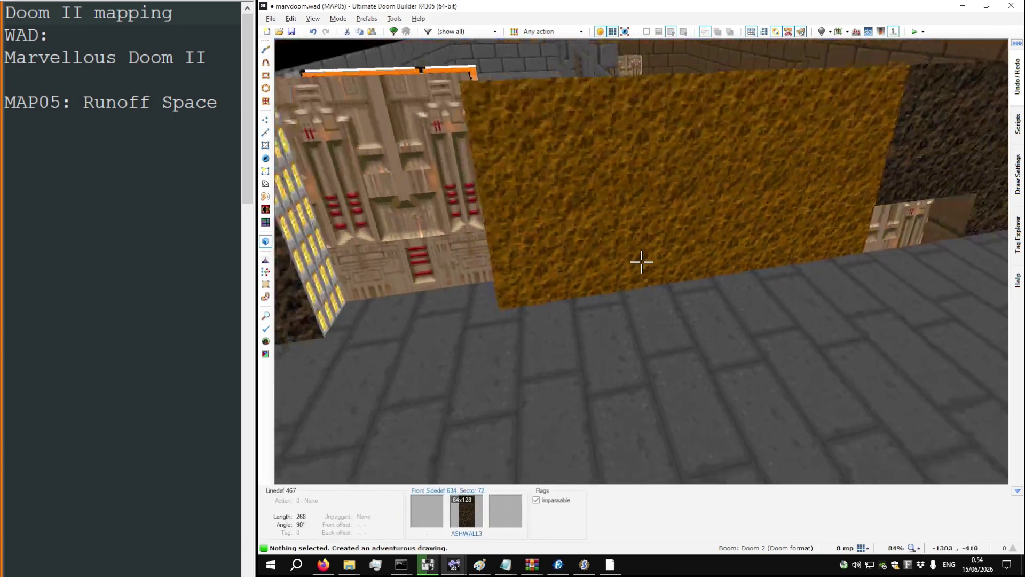
{"action": "key", "text": "s"}
{"action": "key", "text": "w"}
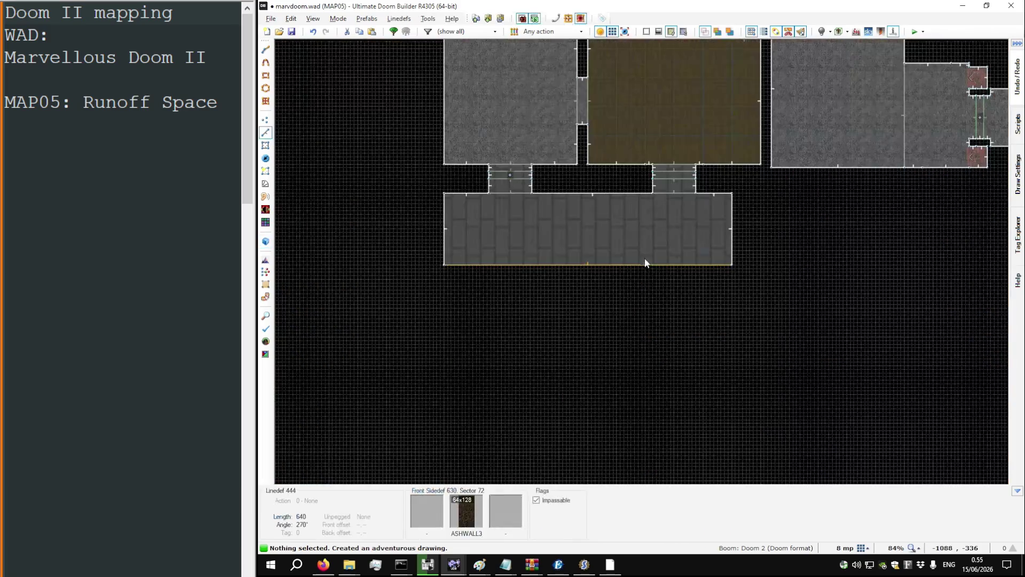
{"action": "left_click_drag", "start_coordinate": [642, 261], "coordinate": [643, 276]}
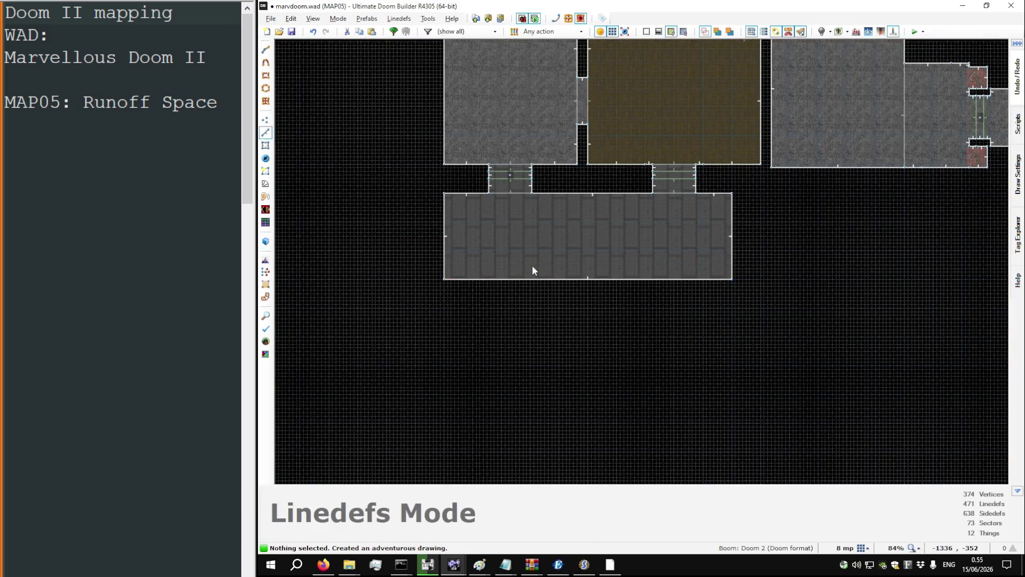
{"action": "scroll", "coordinate": [517, 246], "scroll_direction": "up", "scroll_amount": 3}
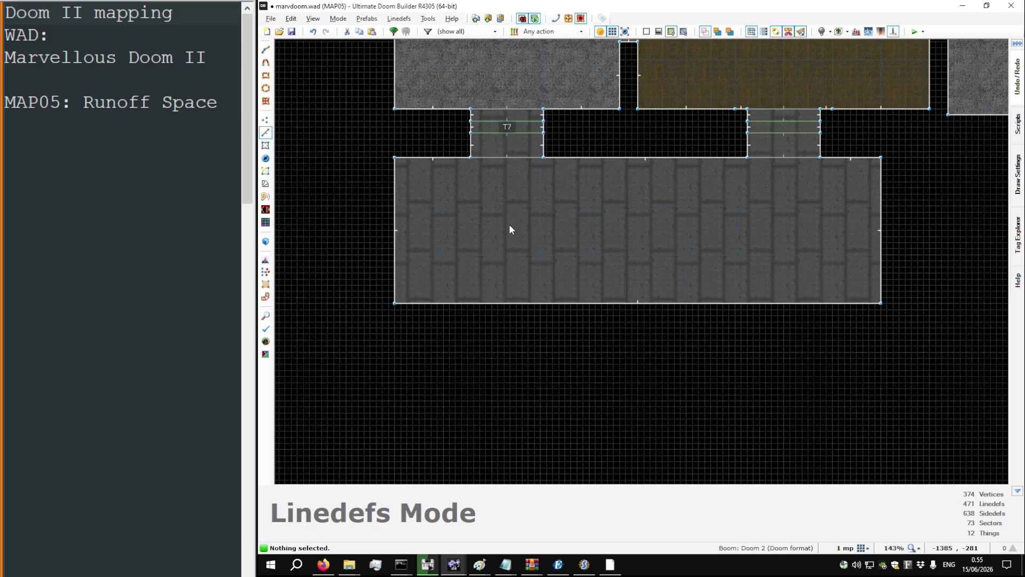
{"action": "key", "text": "bracketright"}
{"action": "key", "text": "bracketright"}
{"action": "key", "text": "bracketright"}
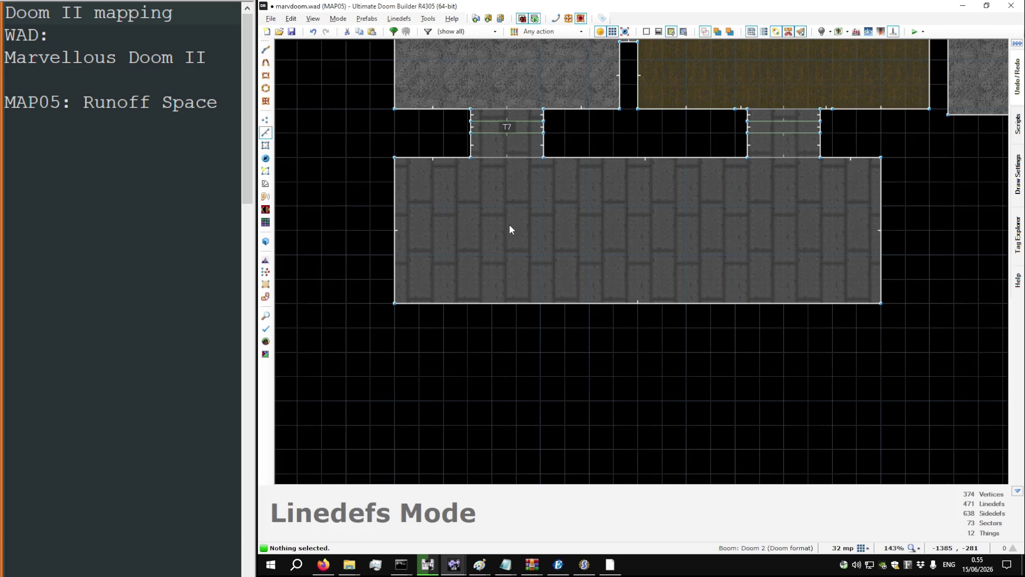
{"action": "scroll", "coordinate": [457, 123], "scroll_direction": "up", "scroll_amount": 7}
{"action": "scroll", "coordinate": [533, 200], "scroll_direction": "down", "scroll_amount": 5}
Step: Try moving four alcove vertices along the left door passage, then undo the move
{"action": "key", "text": "v"}
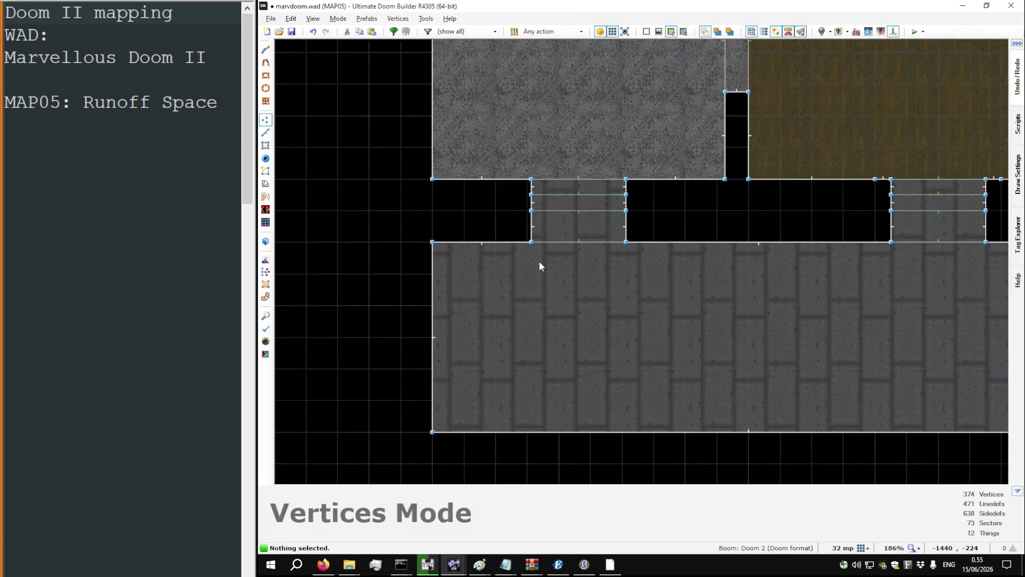
{"action": "mouse_move", "coordinate": [541, 251]}
{"action": "left_mouse_down"}
{"action": "mouse_move", "coordinate": [522, 165]}
{"action": "mouse_move", "coordinate": [527, 201]}
{"action": "left_mouse_up"}
{"action": "key", "text": "ctrl+z"}
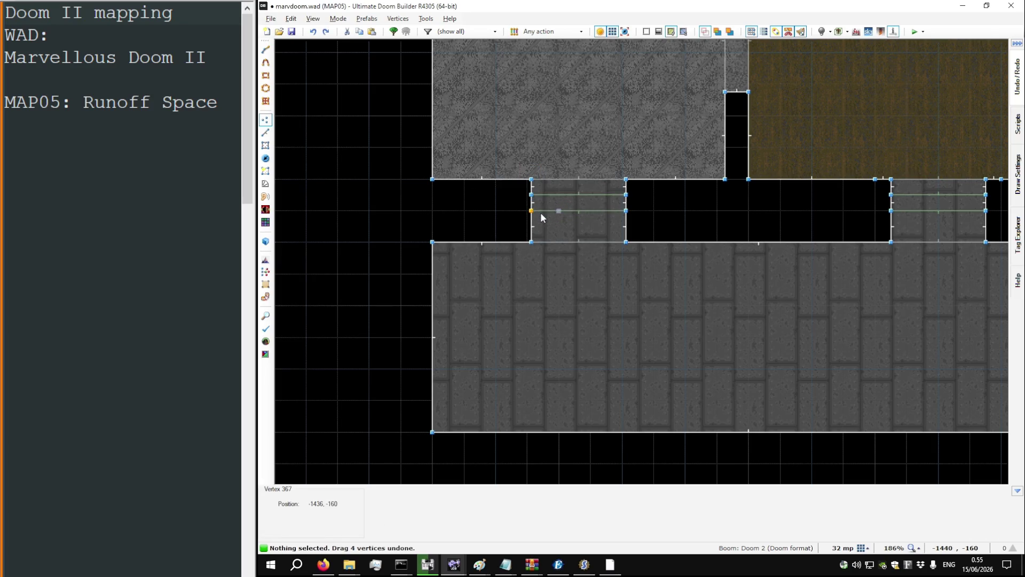
{"action": "scroll", "coordinate": [529, 201], "scroll_direction": "up", "scroll_amount": 5}
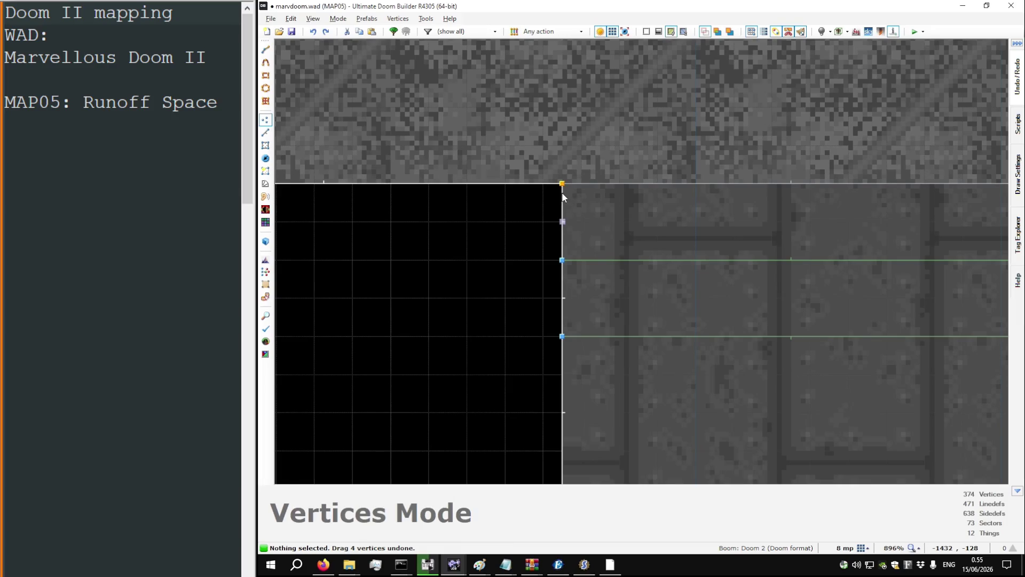
{"action": "scroll", "coordinate": [552, 178], "scroll_direction": "down", "scroll_amount": 2}
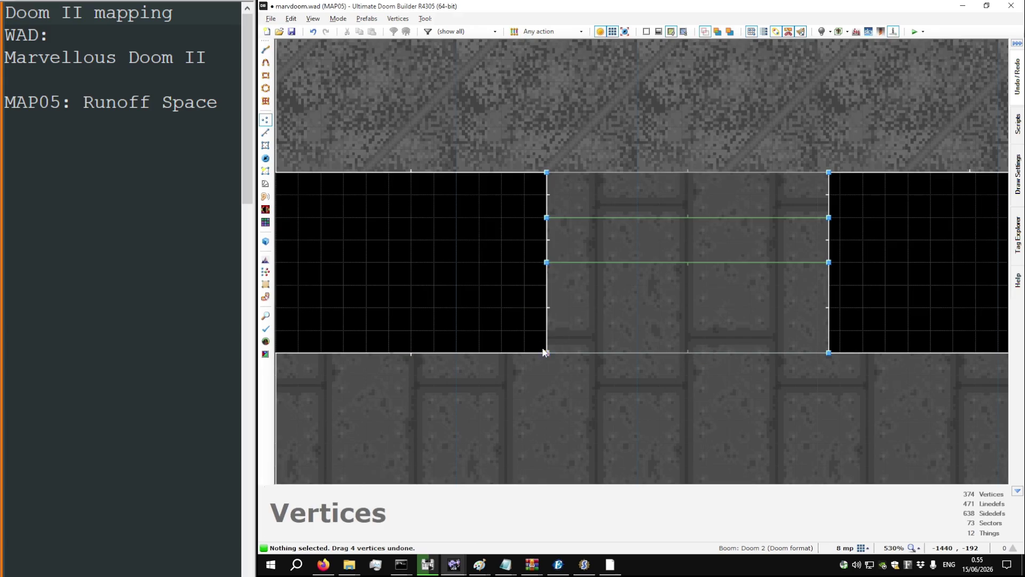
{"action": "scroll", "coordinate": [520, 248], "scroll_direction": "down", "scroll_amount": 3}
{"action": "scroll", "coordinate": [628, 246], "scroll_direction": "up", "scroll_amount": 4}
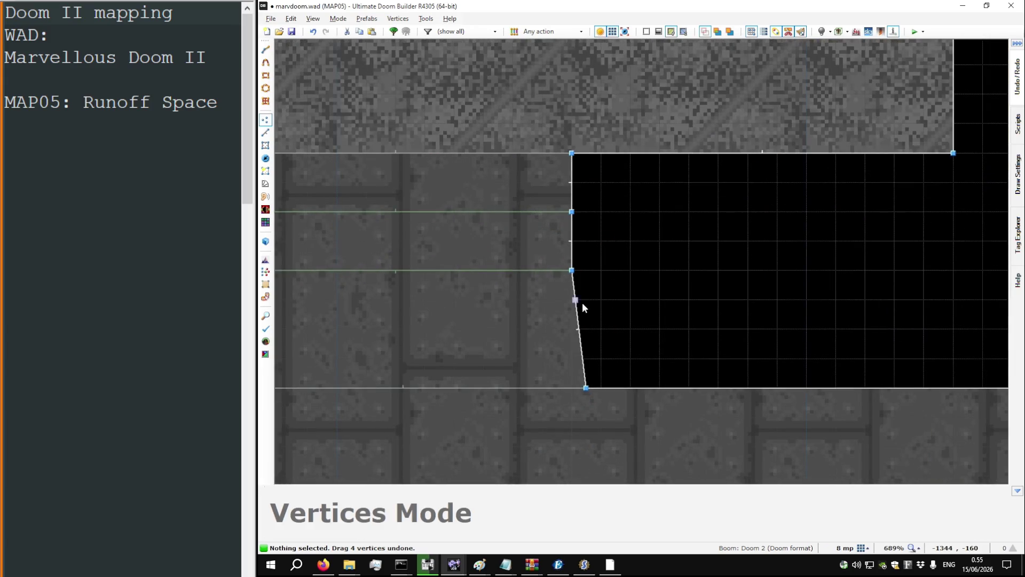
{"action": "scroll", "coordinate": [576, 321], "scroll_direction": "down", "scroll_amount": 6}
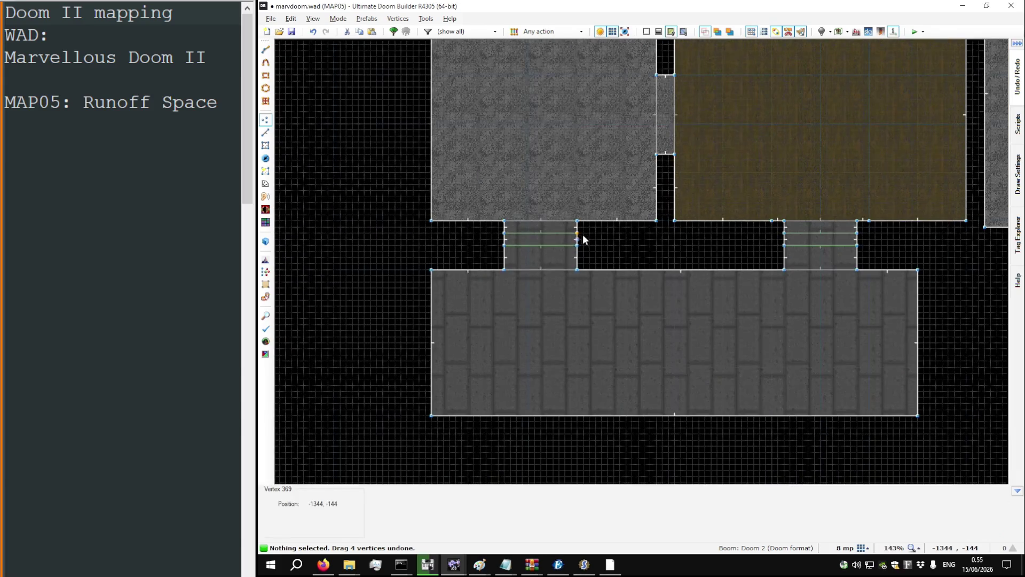
Step: Lower the alcove ceiling before the yellow door to 104 and give it FLAT1
{"action": "key", "text": "q"}
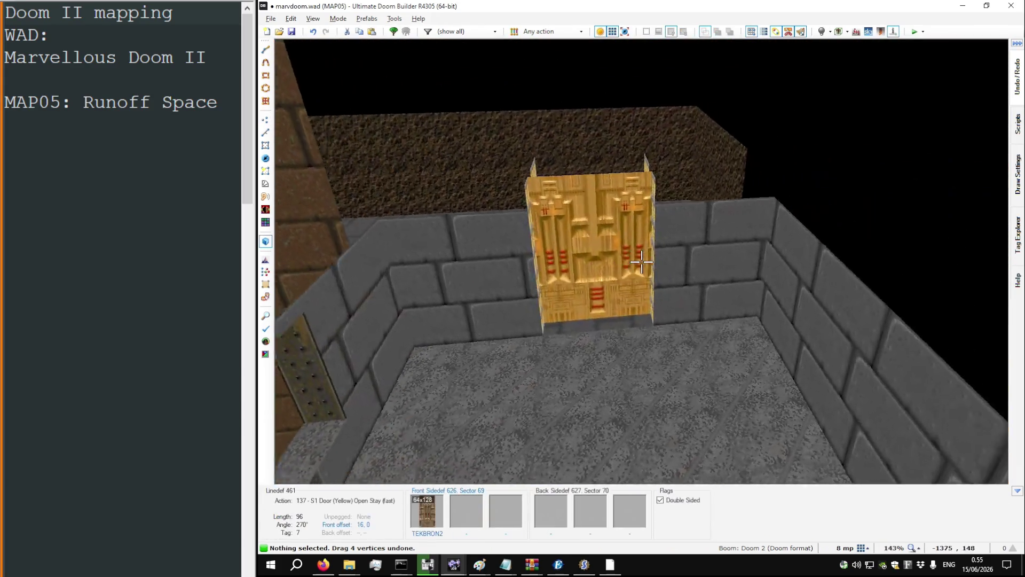
{"action": "key", "text": "w"}
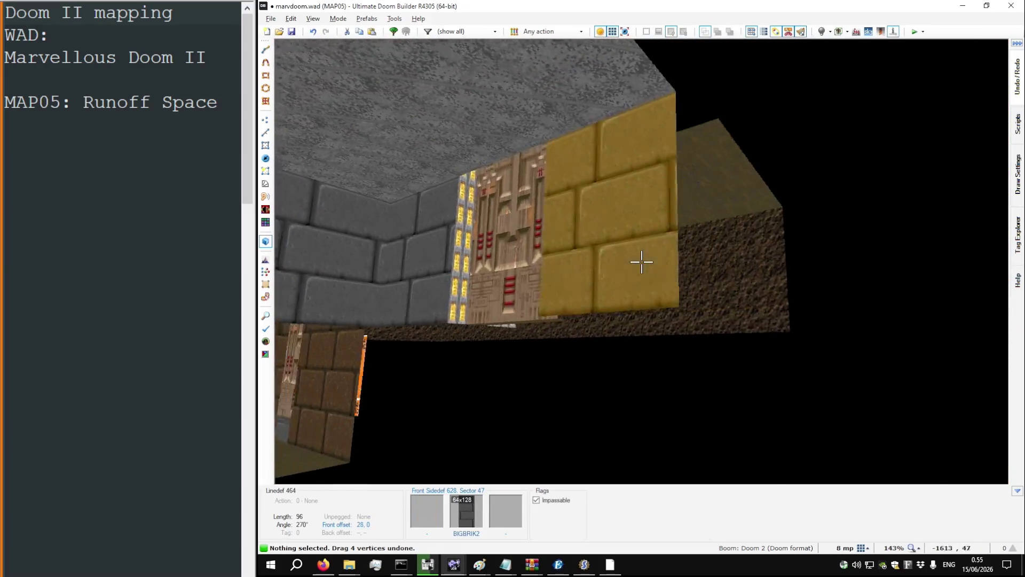
{"action": "key", "text": "w"}
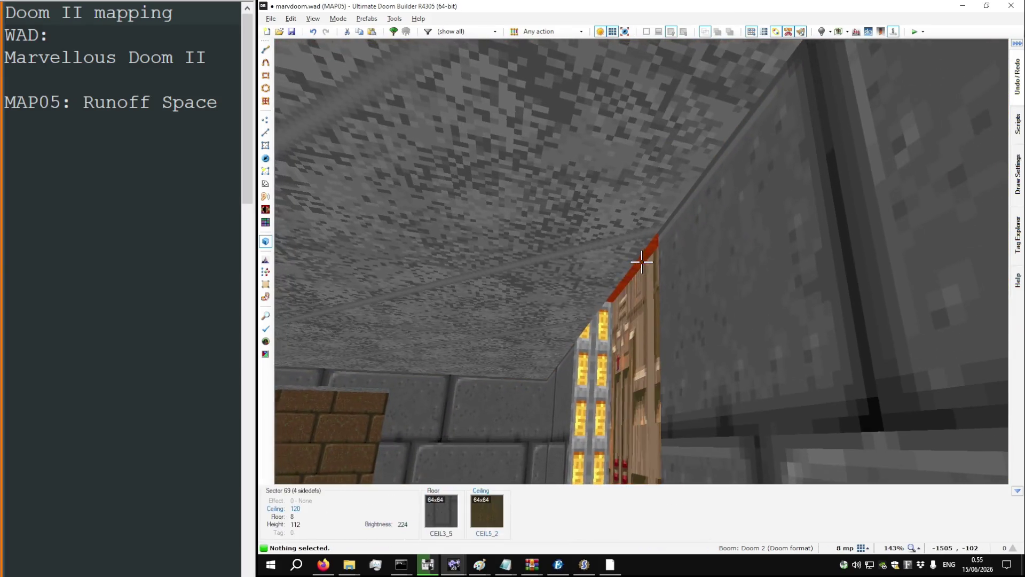
{"action": "scroll", "coordinate": [642, 261], "scroll_direction": "down", "scroll_amount": 1}
{"action": "scroll", "coordinate": [641, 262], "scroll_direction": "down", "scroll_amount": 1}
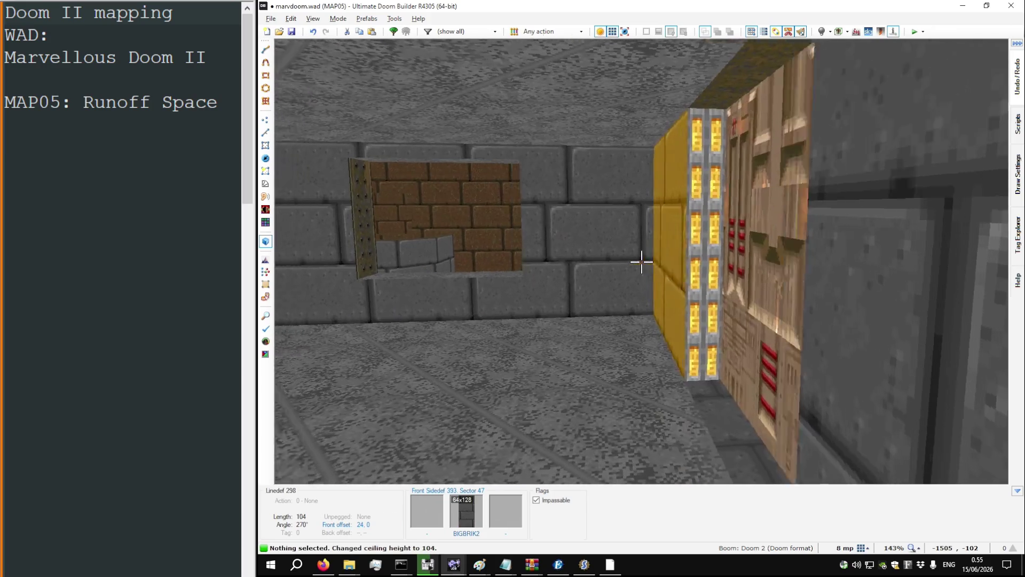
{"action": "key", "text": "ctrl+v"}
{"action": "key", "text": "w"}
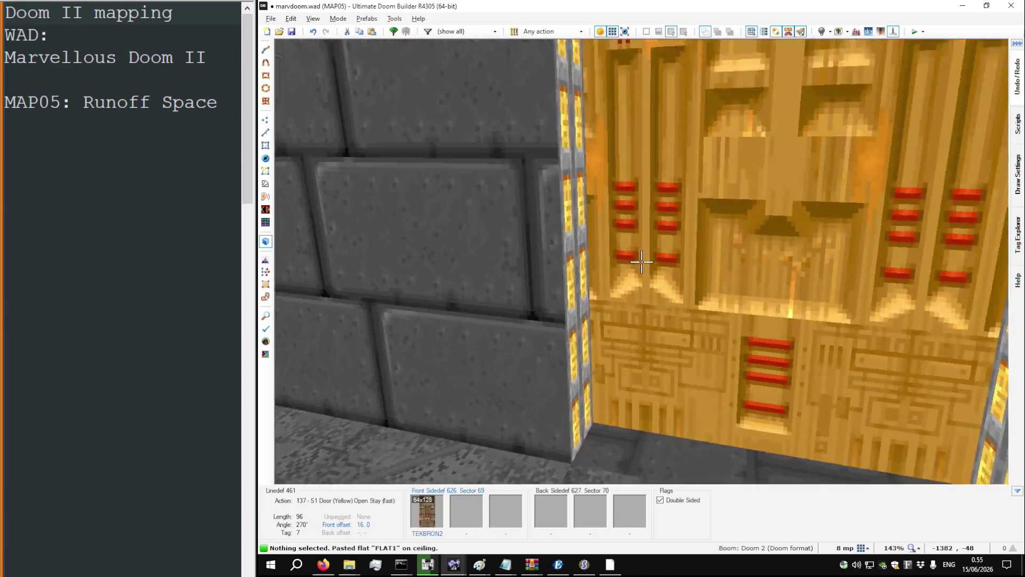
Step: Paste FLAT1 onto the floor strip beside the alcove
{"action": "key", "text": "s"}
{"action": "key", "text": "ctrl+v"}
{"action": "key", "text": "ctrl+z"}
{"action": "key", "text": "w"}
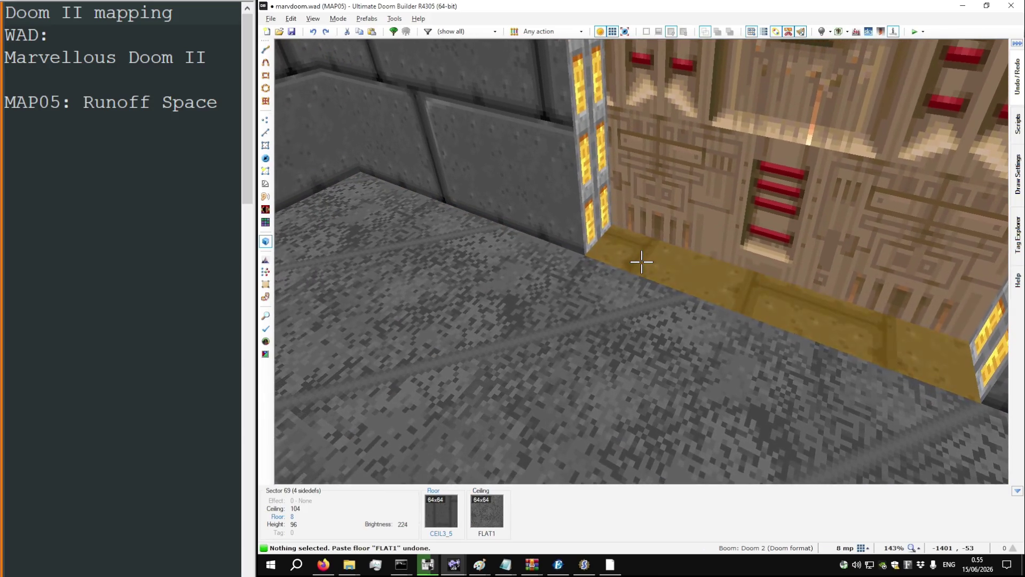
{"action": "key", "text": "ctrl+v"}
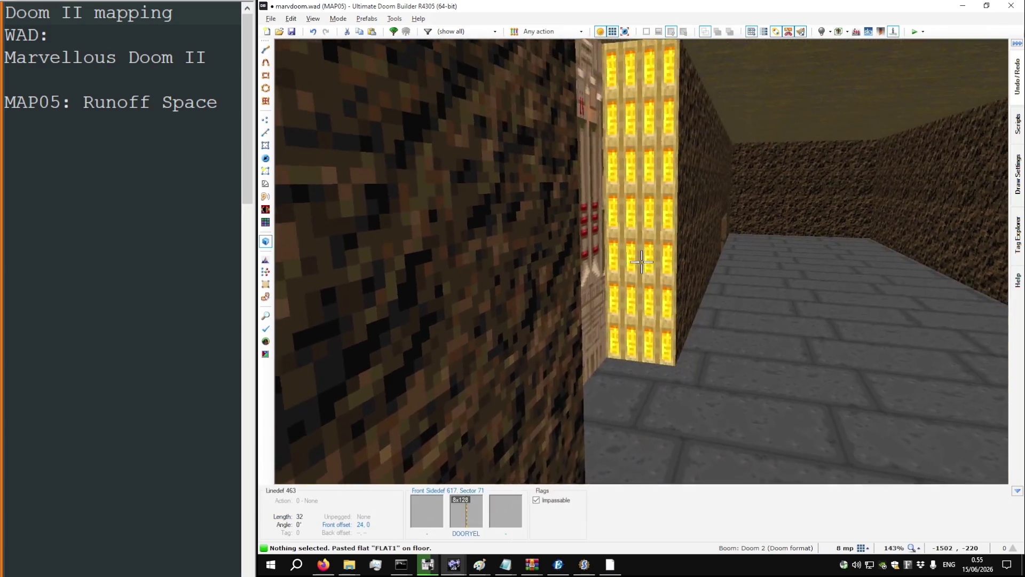
Step: Add a vertex on the room's top wall and drag vertices to square the corner near the alcoves
{"action": "key", "text": "q"}
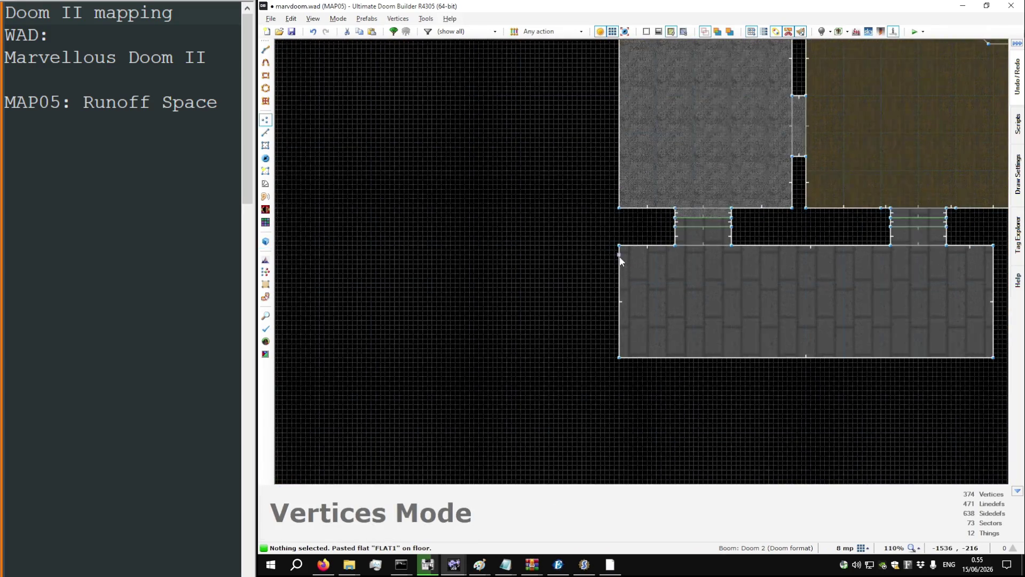
{"action": "scroll", "coordinate": [622, 259], "scroll_direction": "down", "scroll_amount": 3}
{"action": "scroll", "coordinate": [694, 246], "scroll_direction": "up", "scroll_amount": 7}
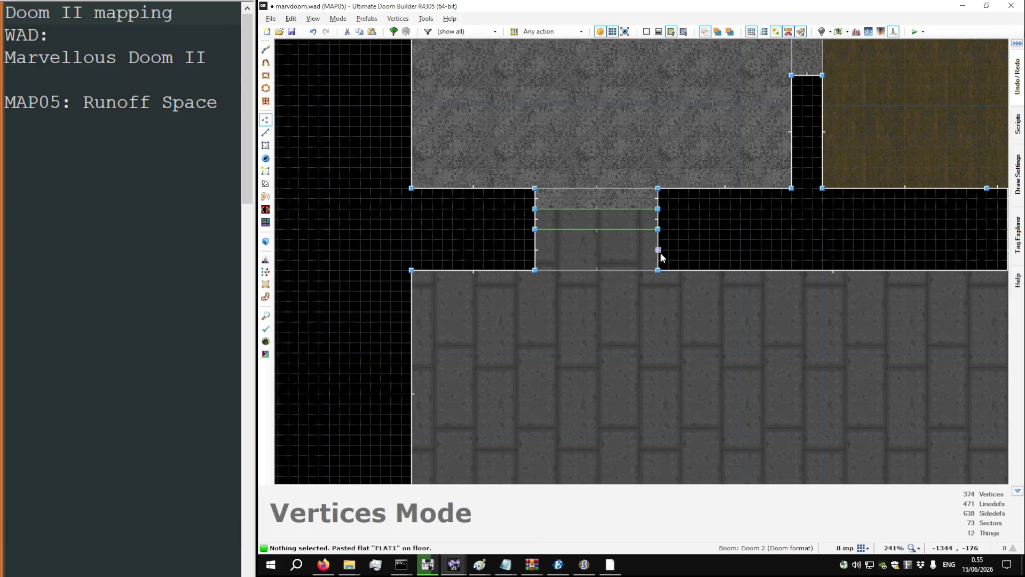
{"action": "scroll", "coordinate": [664, 255], "scroll_direction": "down", "scroll_amount": 5}
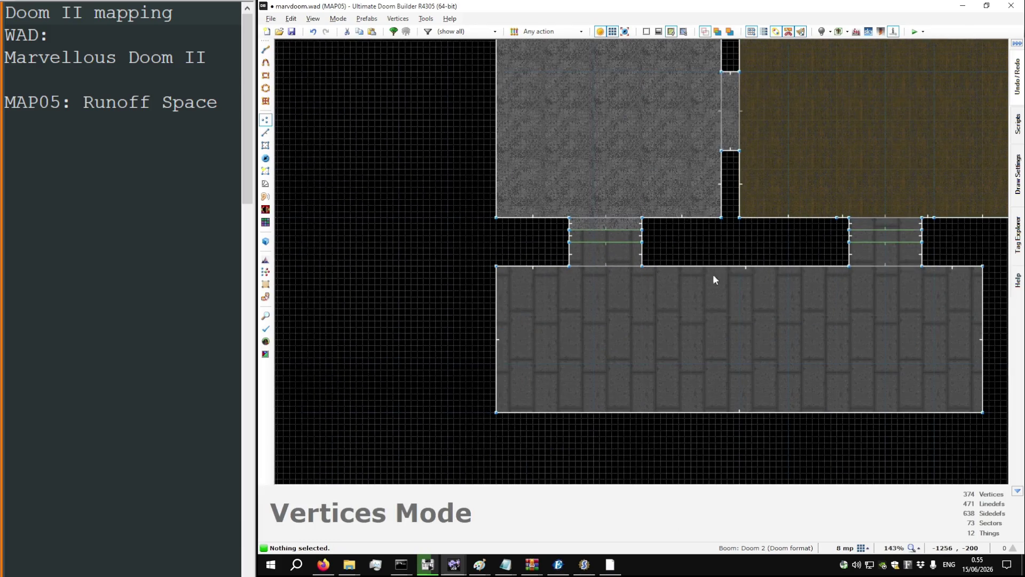
{"action": "scroll", "coordinate": [748, 263], "scroll_direction": "up", "scroll_amount": 5}
{"action": "key", "text": "space"}
{"action": "left_click", "coordinate": [740, 253]}
{"action": "right_click", "coordinate": [747, 263]}
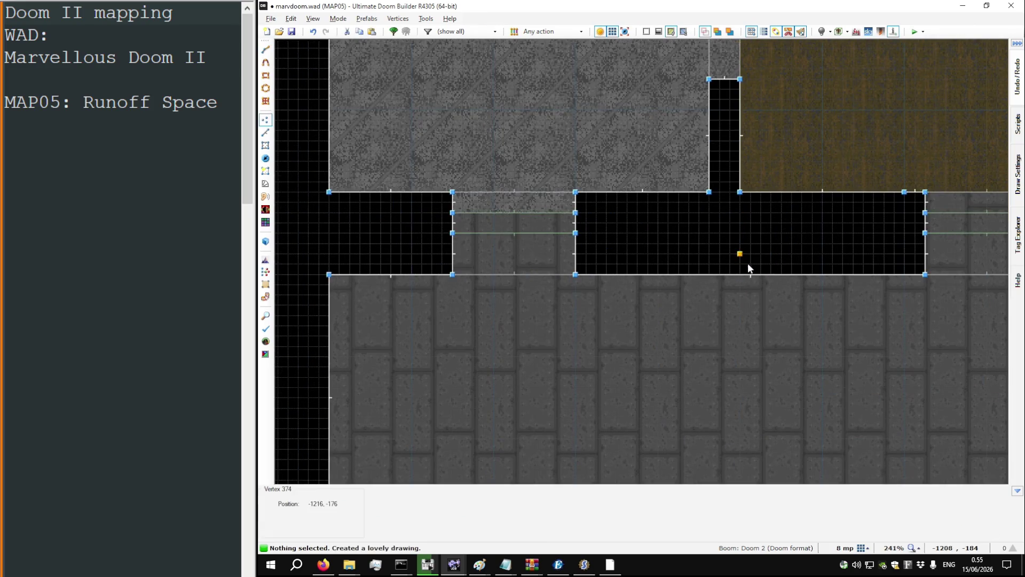
{"action": "left_click_drag", "start_coordinate": [575, 275], "coordinate": [575, 268]}
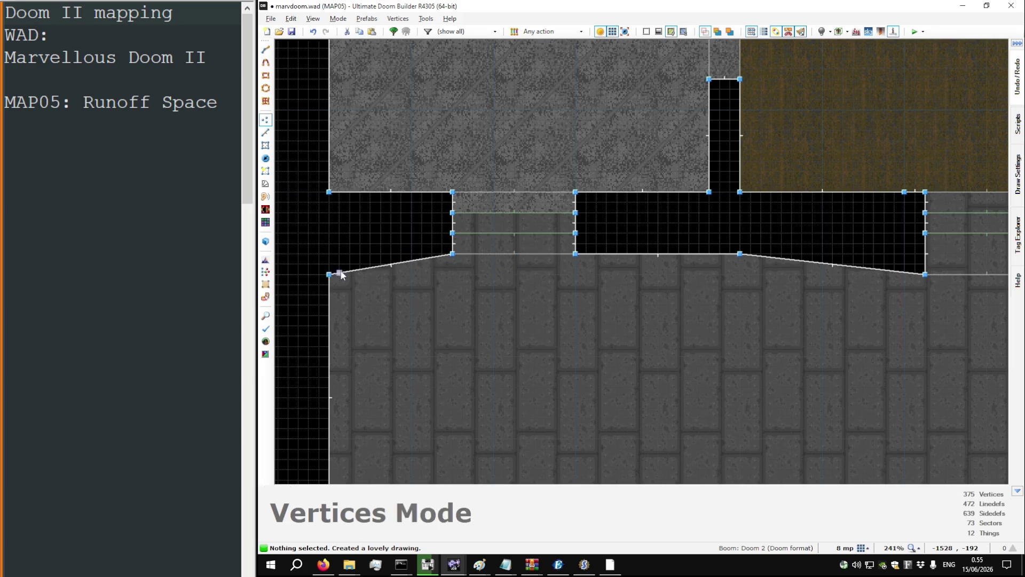
{"action": "left_click_drag", "start_coordinate": [751, 272], "coordinate": [733, 279]}
Step: Check the reshaped room in 3D, then start a new line at the room's edge
{"action": "key", "text": "q"}
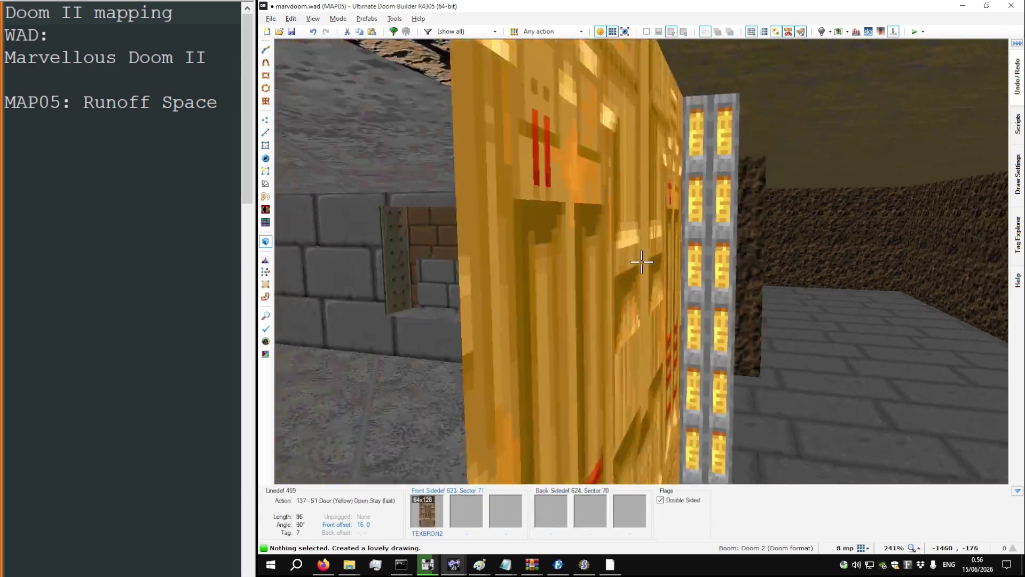
{"action": "key", "text": "w"}
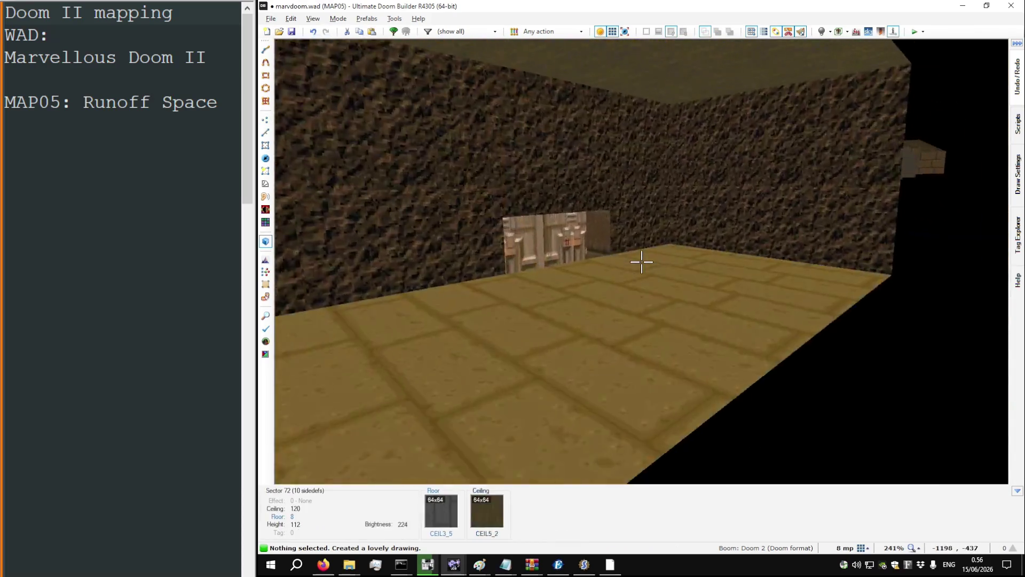
{"action": "key", "text": "q"}
{"action": "scroll", "coordinate": [598, 231], "scroll_direction": "down", "scroll_amount": 5}
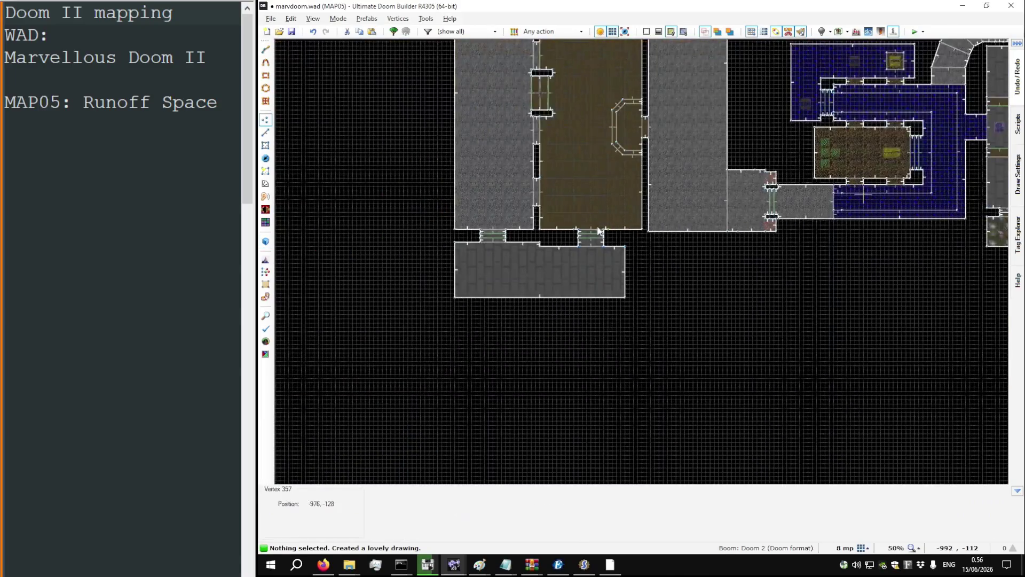
{"action": "scroll", "coordinate": [562, 269], "scroll_direction": "up", "scroll_amount": 12}
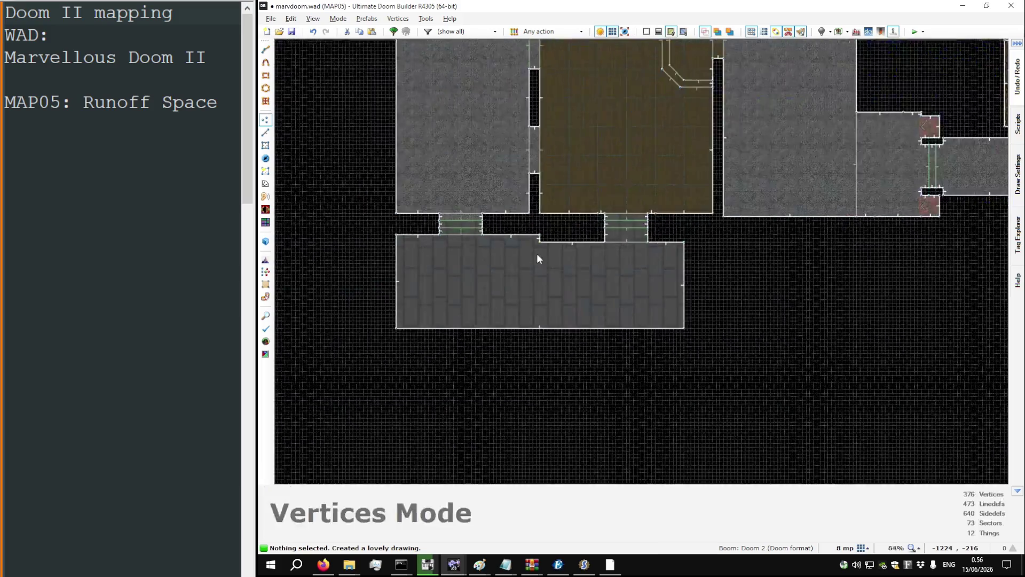
{"action": "key", "text": "d"}
{"action": "scroll", "coordinate": [550, 202], "scroll_direction": "down", "scroll_amount": 7}
{"action": "left_click", "coordinate": [555, 204]}
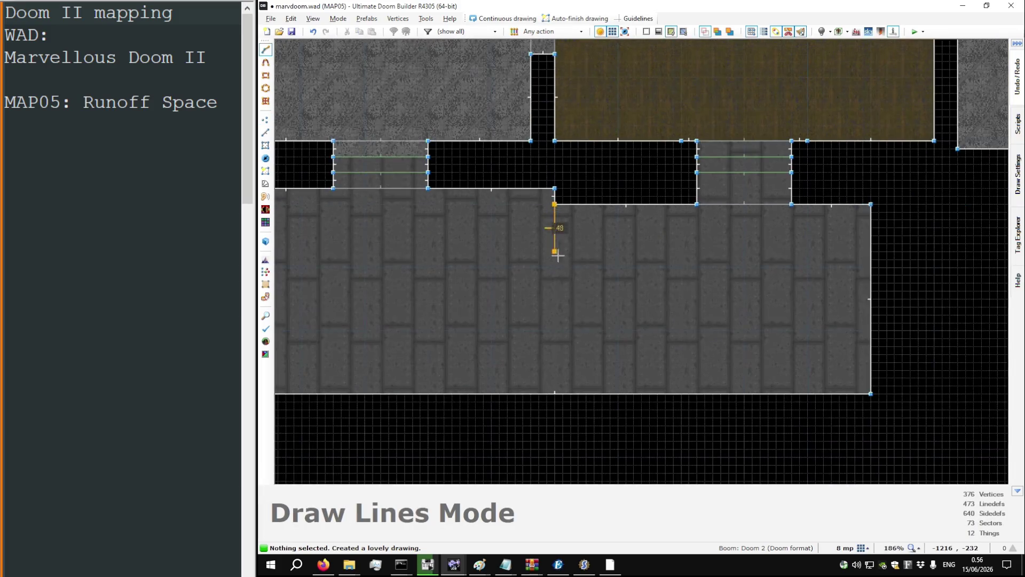
Step: Split the brick room with a drawn outline and drag the vertical divider linedef farther left
{"action": "key", "text": "Escape"}
{"action": "scroll", "coordinate": [553, 289], "scroll_direction": "up", "scroll_amount": 4}
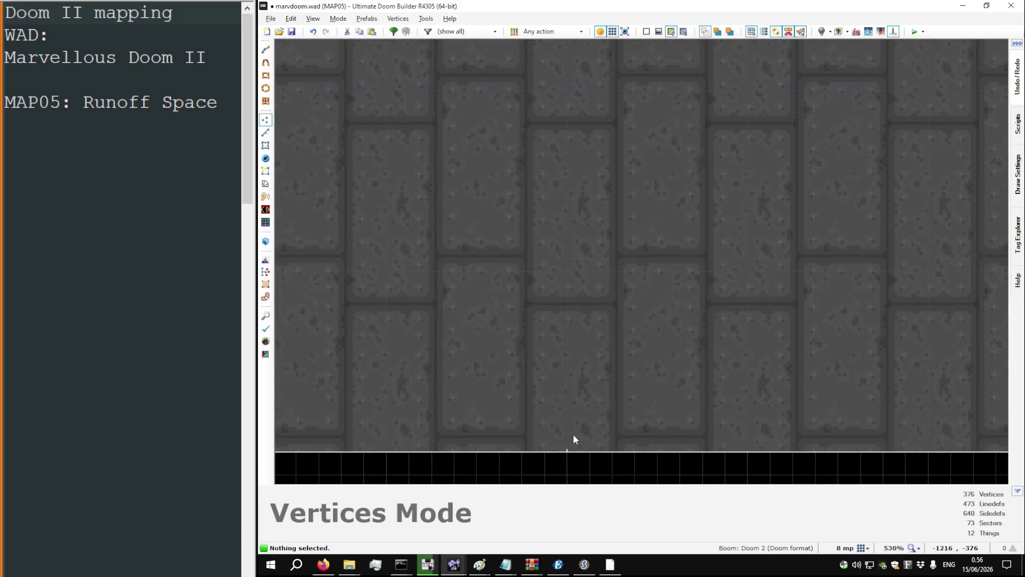
{"action": "key", "text": "d"}
{"action": "left_click", "coordinate": [568, 439]}
{"action": "scroll", "coordinate": [568, 276], "scroll_direction": "down", "scroll_amount": 6}
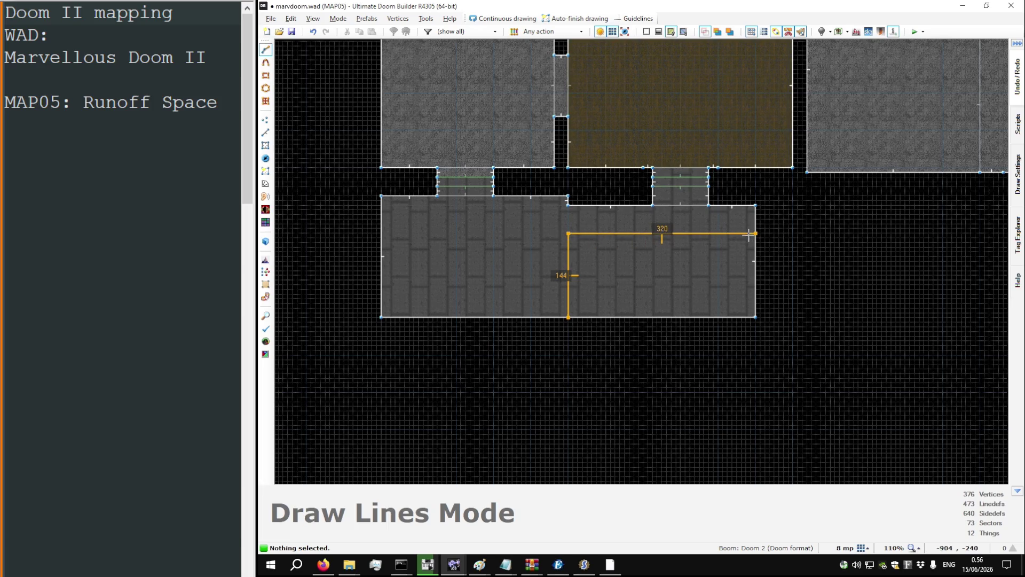
{"action": "scroll", "coordinate": [653, 232], "scroll_direction": "up", "scroll_amount": 1}
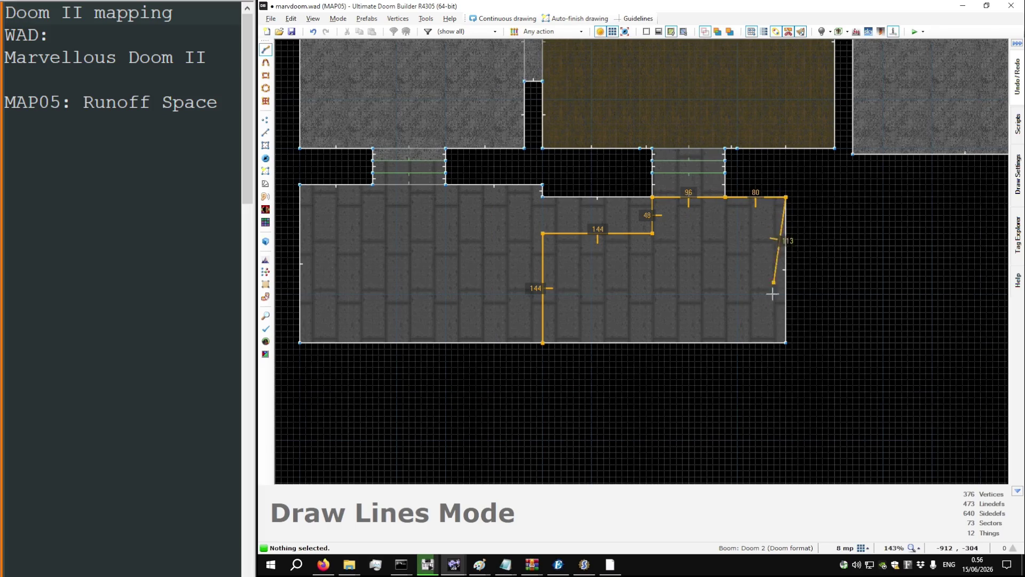
{"action": "left_click", "coordinate": [542, 342]}
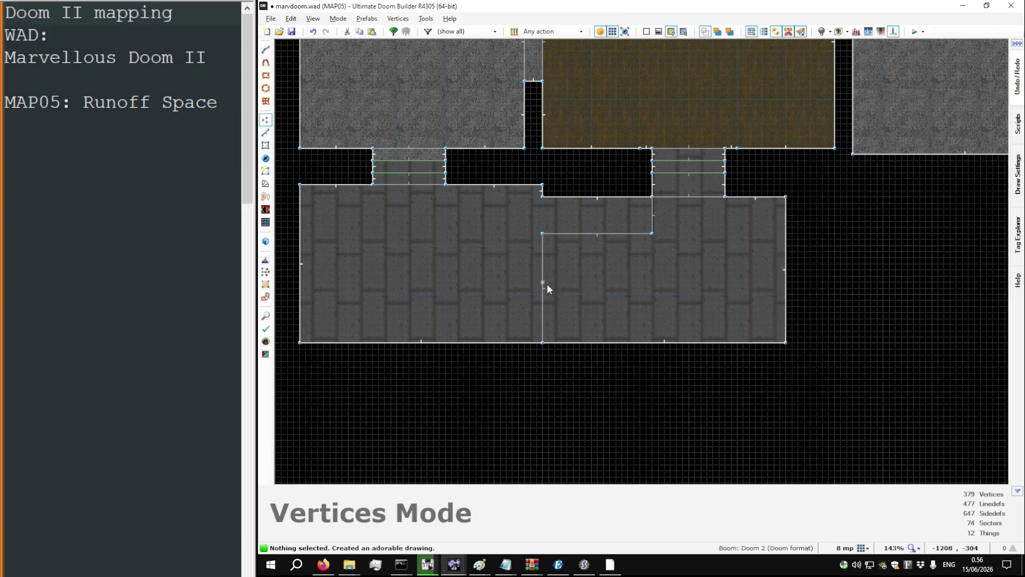
{"action": "key", "text": "l"}
{"action": "left_click_drag", "start_coordinate": [543, 283], "coordinate": [446, 283]}
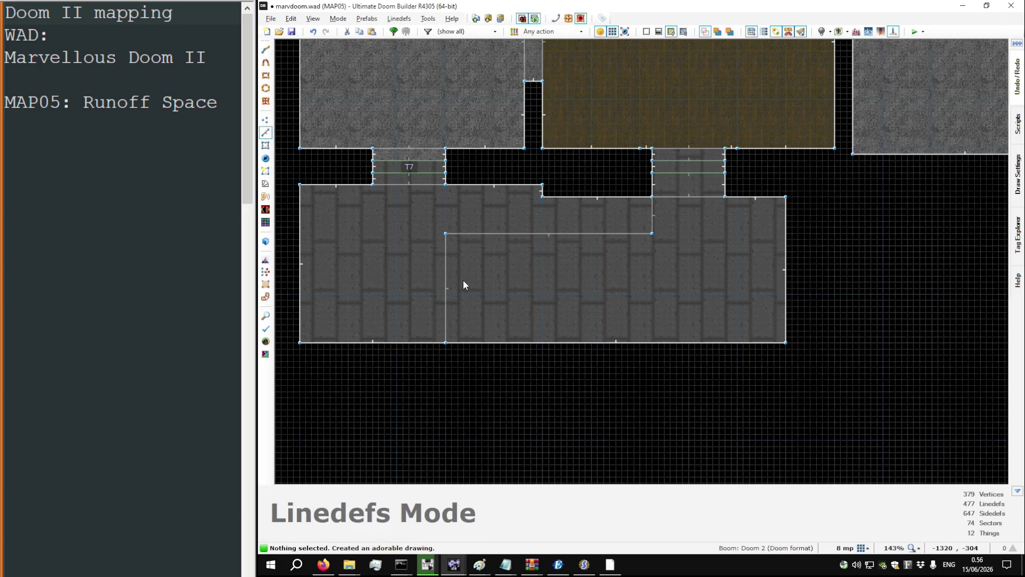
Step: On a finer grid, draw a 64-unit-wide strip sector from the corner vertex
{"action": "key", "text": "bracketleft"}
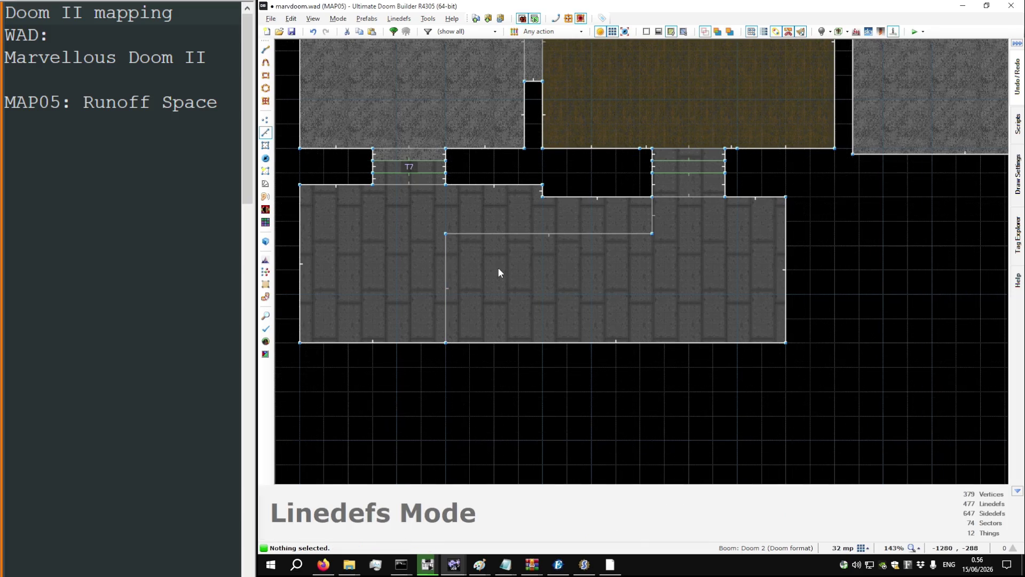
{"action": "scroll", "coordinate": [450, 244], "scroll_direction": "up", "scroll_amount": 10}
{"action": "key", "text": "space"}
{"action": "scroll", "coordinate": [445, 210], "scroll_direction": "down", "scroll_amount": 7}
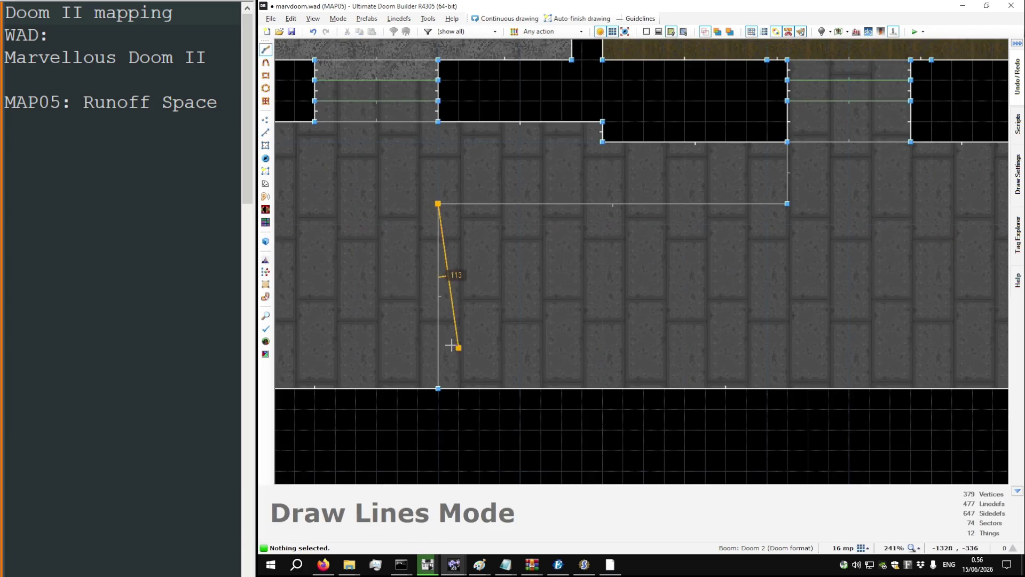
{"action": "left_click", "coordinate": [520, 389]}
{"action": "scroll", "coordinate": [517, 359], "scroll_direction": "down", "scroll_amount": 4}
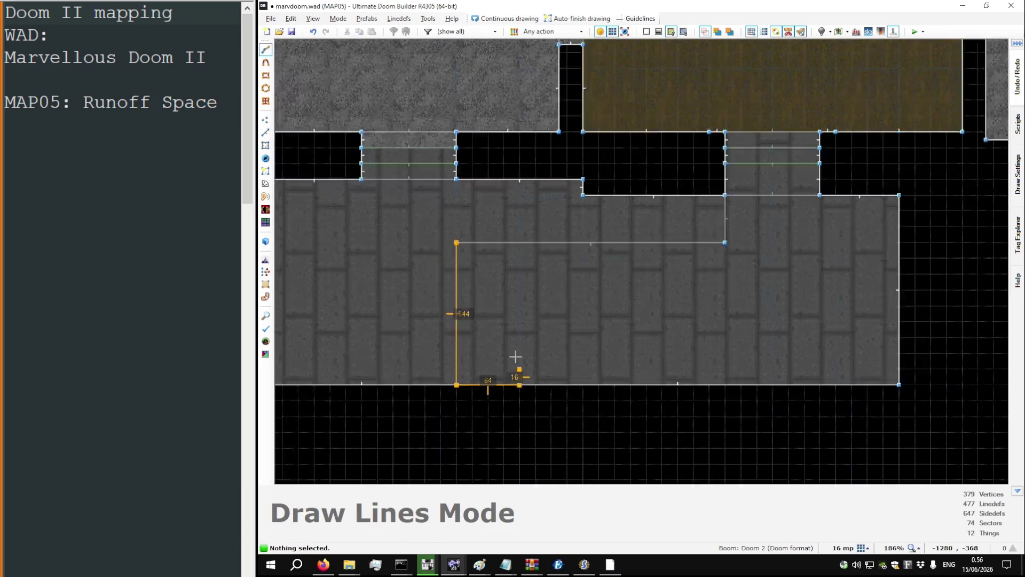
{"action": "left_click", "coordinate": [481, 289]}
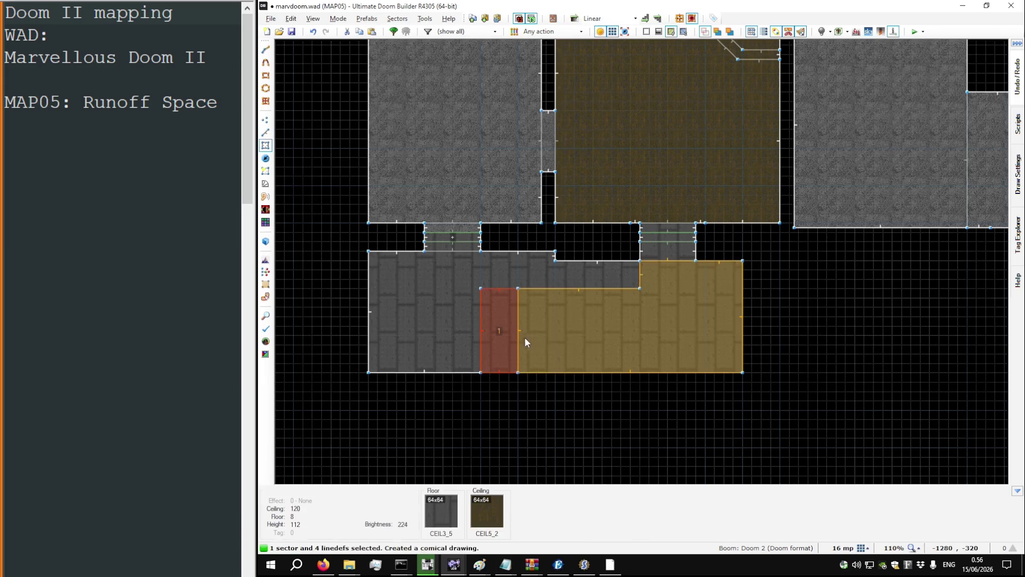
Step: Copy the strip and paste two more copies side by side, 64 units apart
{"action": "key", "text": "ctrl+c"}
{"action": "key", "text": "ctrl+v"}
{"action": "left_click_drag", "start_coordinate": [572, 329], "coordinate": [578, 329]}
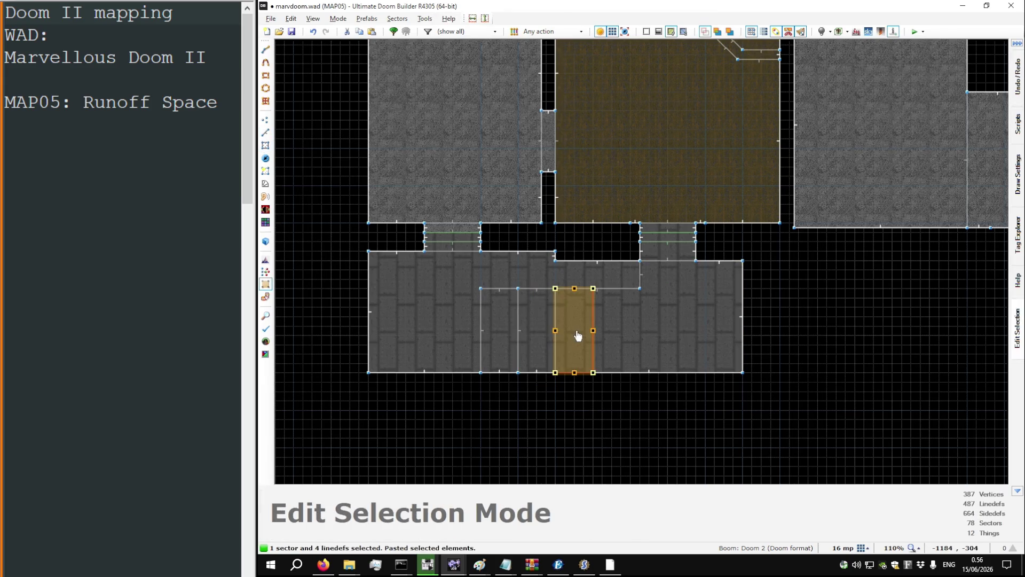
{"action": "key", "text": "ctrl+v"}
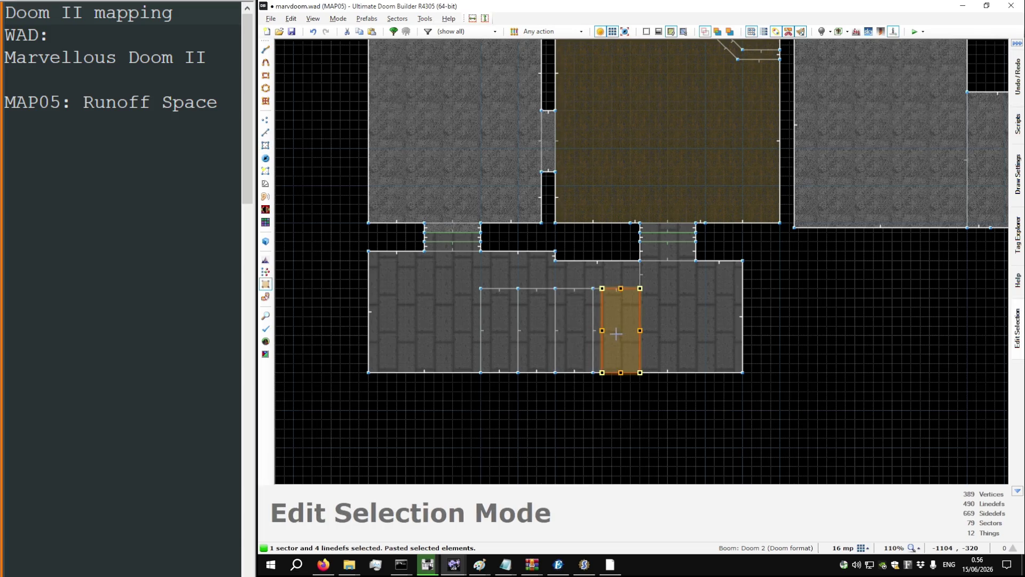
{"action": "key", "text": "Return"}
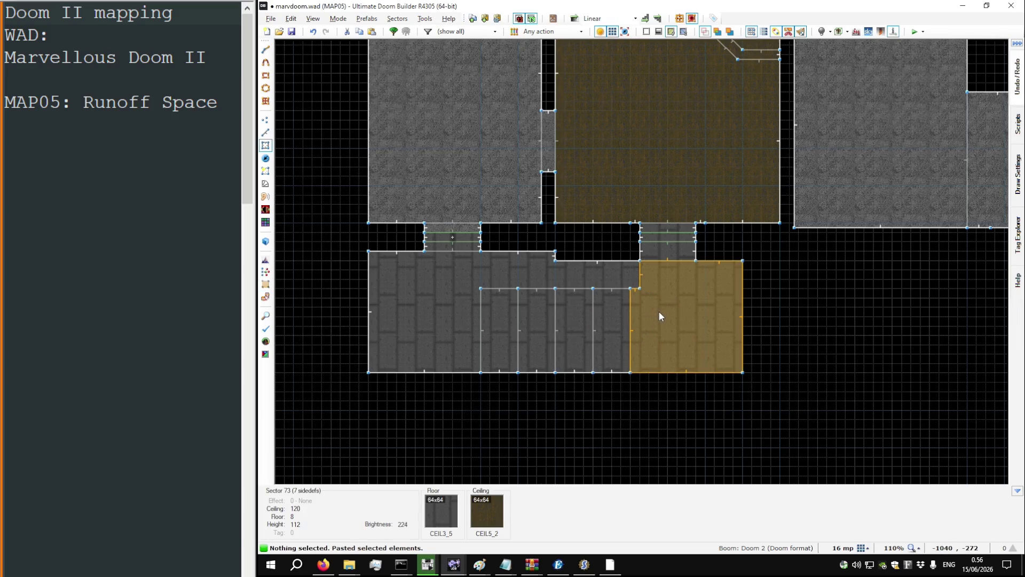
Step: In 3D, select the step floors and lower them in stages down to -72
{"action": "key", "text": "q"}
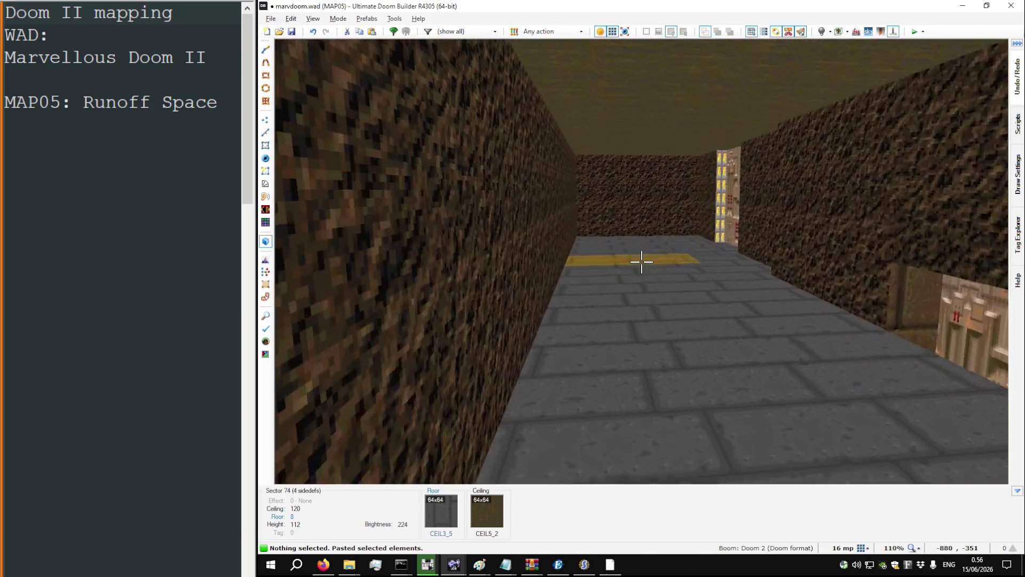
{"action": "left_click", "coordinate": [641, 261]}
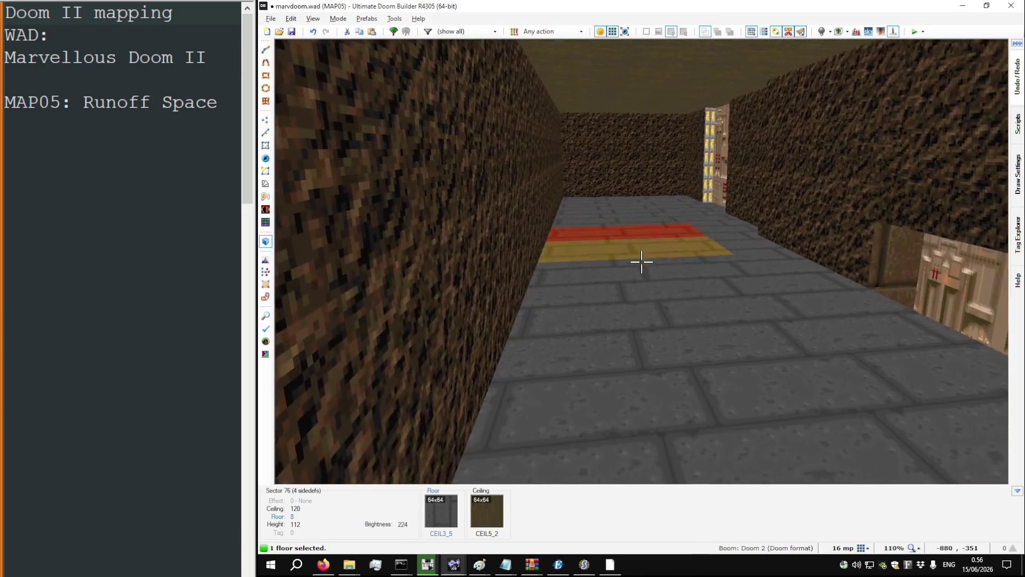
{"action": "key", "text": "w"}
{"action": "left_click", "coordinate": [641, 261]}
{"action": "left_click", "coordinate": [641, 262]}
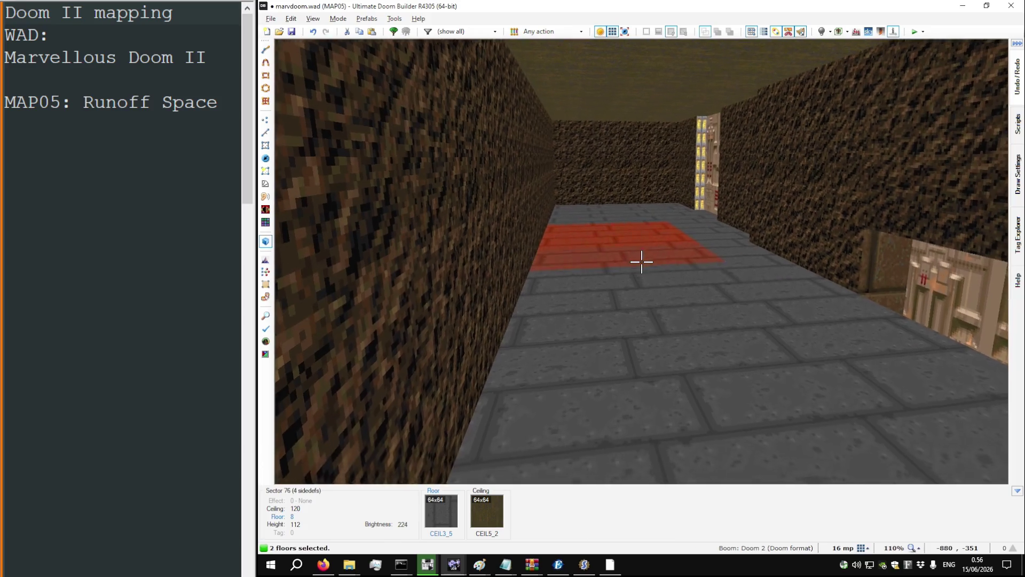
{"action": "left_click", "coordinate": [641, 262]}
{"action": "scroll", "coordinate": [641, 261], "scroll_direction": "down", "scroll_amount": 3}
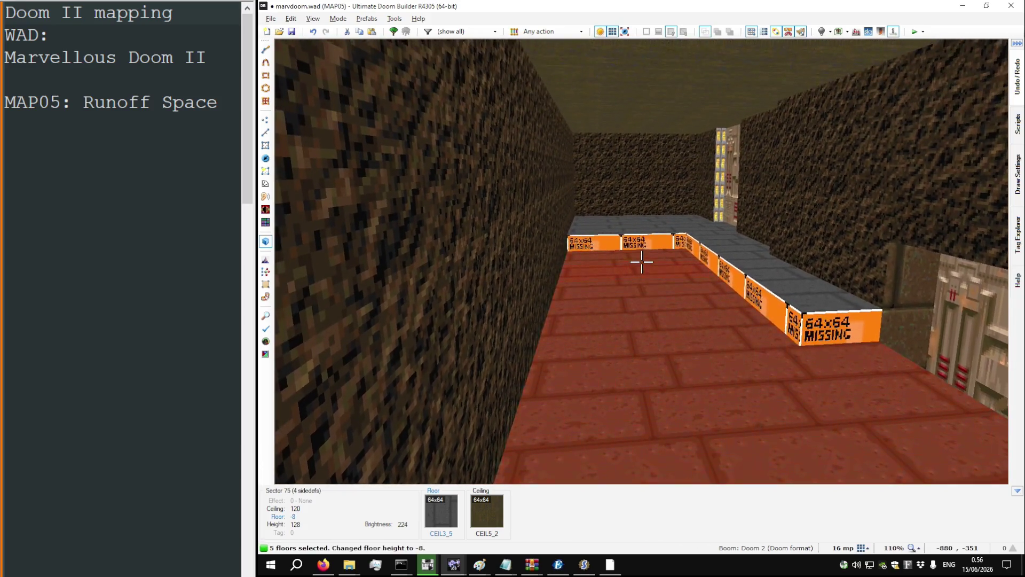
{"action": "scroll", "coordinate": [642, 262], "scroll_direction": "down", "scroll_amount": 3}
{"action": "left_click", "coordinate": [641, 262]}
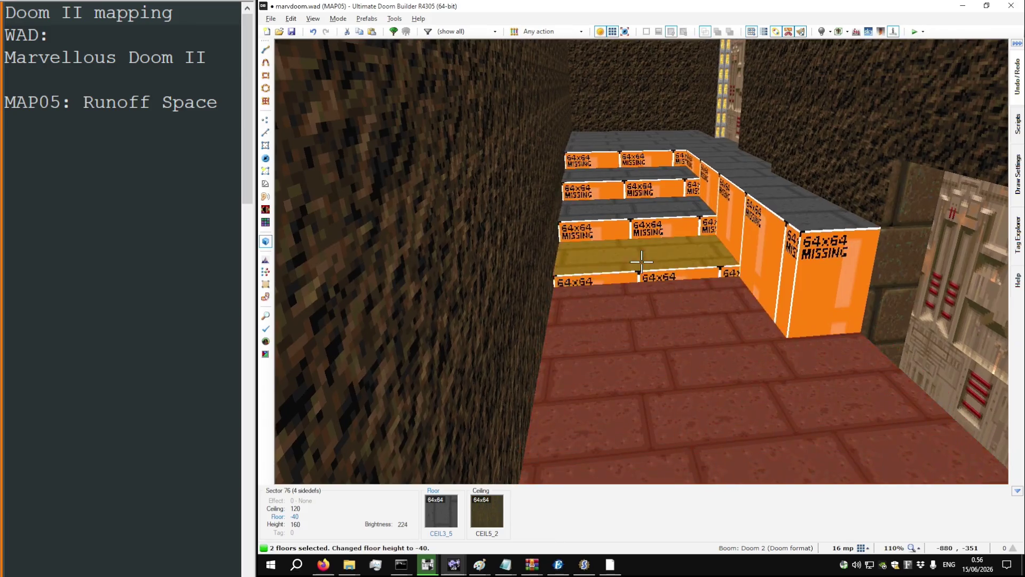
{"action": "scroll", "coordinate": [641, 262], "scroll_direction": "down", "scroll_amount": 2}
{"action": "scroll", "coordinate": [641, 262], "scroll_direction": "down", "scroll_amount": 2}
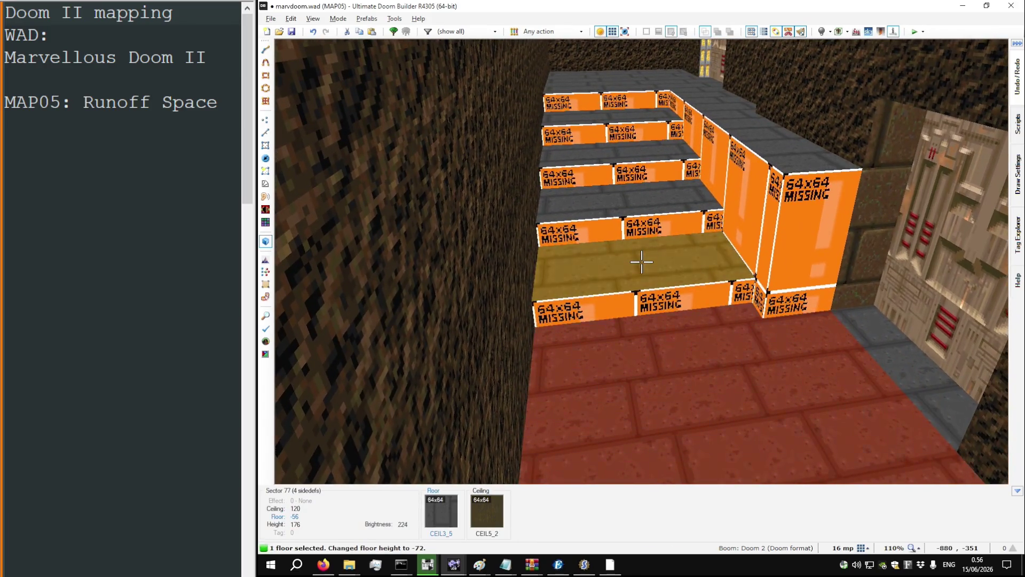
Step: Fly around the new staircase to inspect it from the side and above
{"action": "key", "text": "w"}
{"action": "key", "text": "s"}
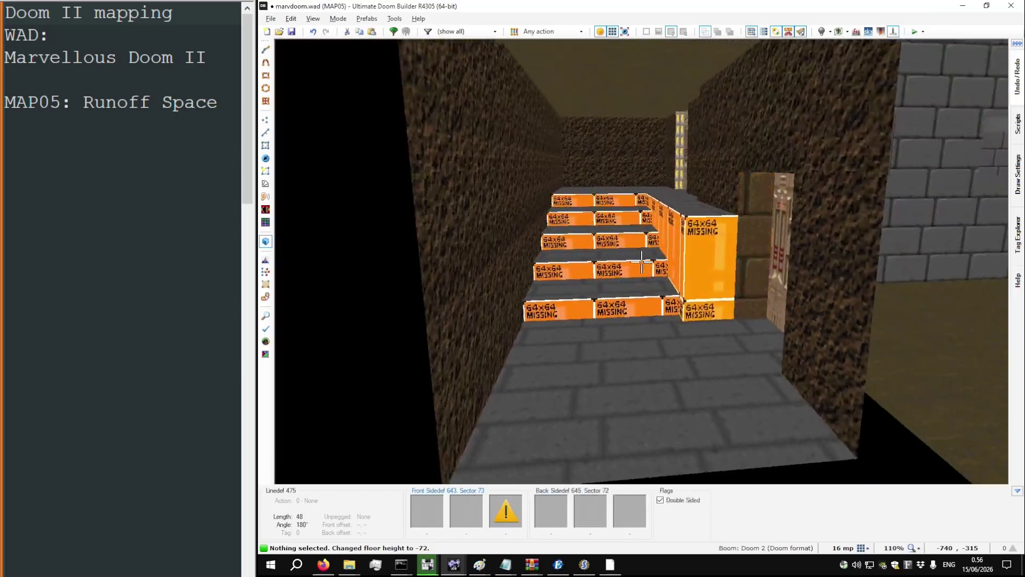
{"action": "key", "text": "w"}
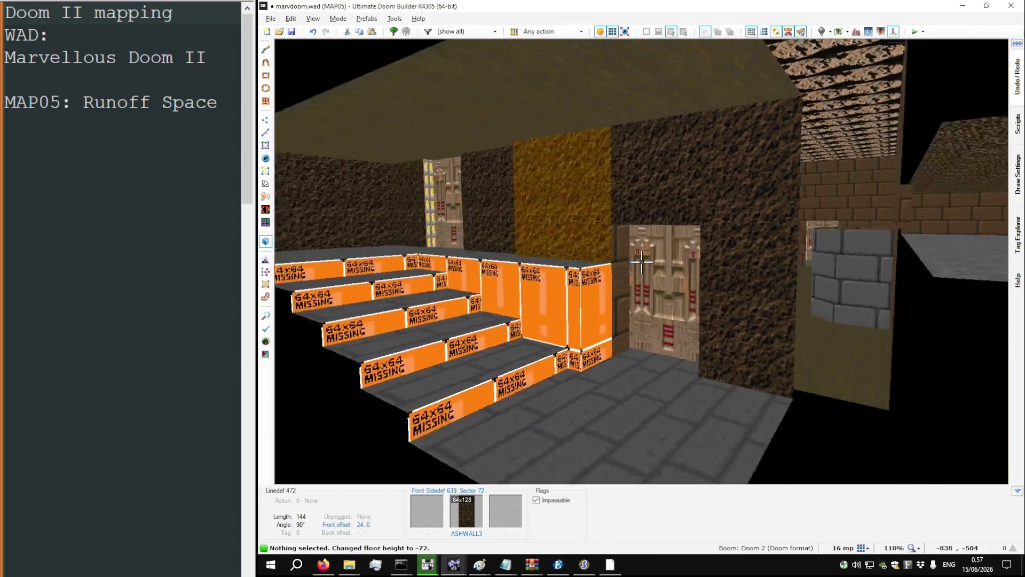
{"action": "key", "text": "s"}
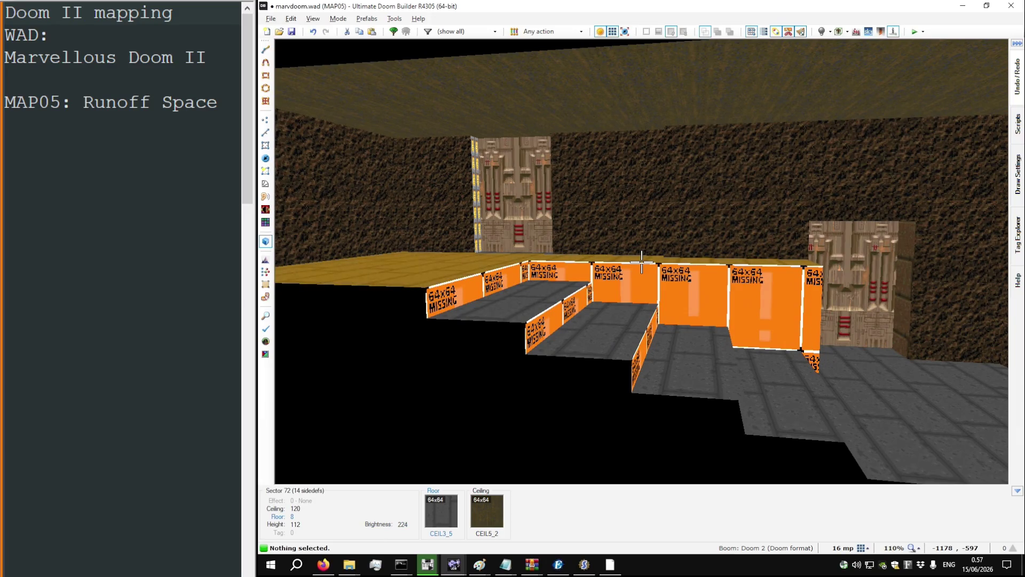
{"action": "key", "text": "w"}
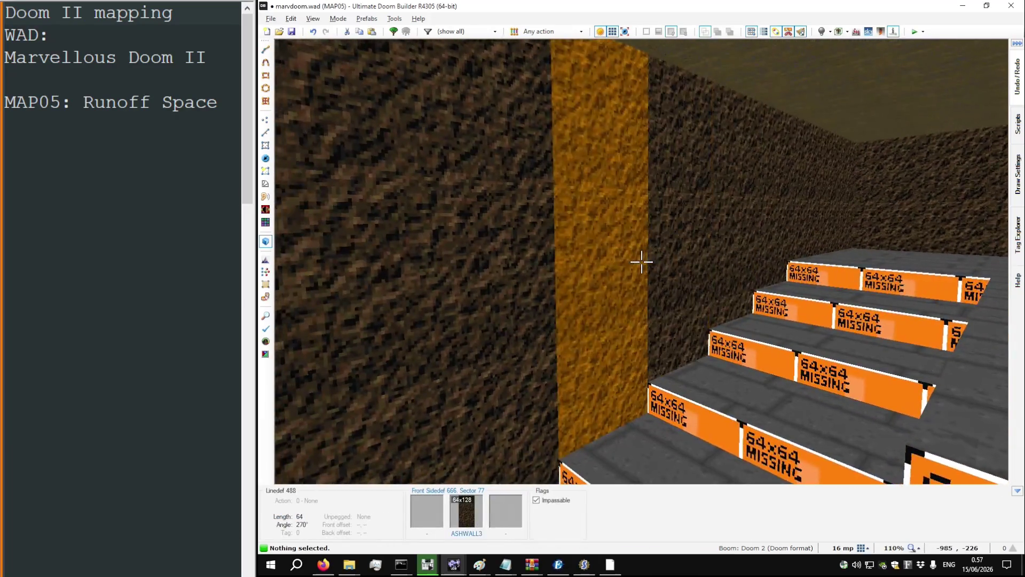
{"action": "key", "text": "w"}
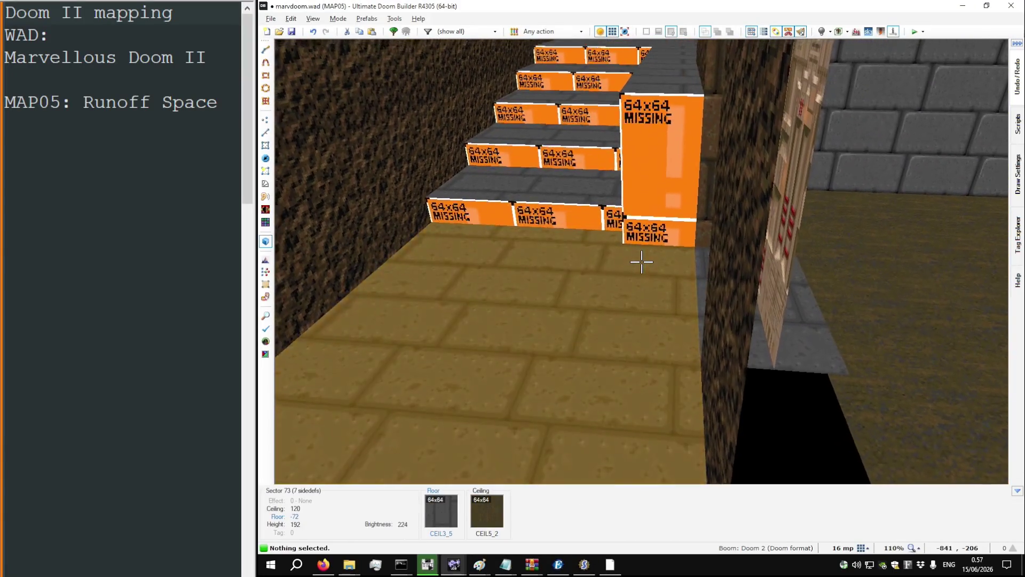
{"action": "key", "text": "w"}
{"action": "key", "text": "s"}
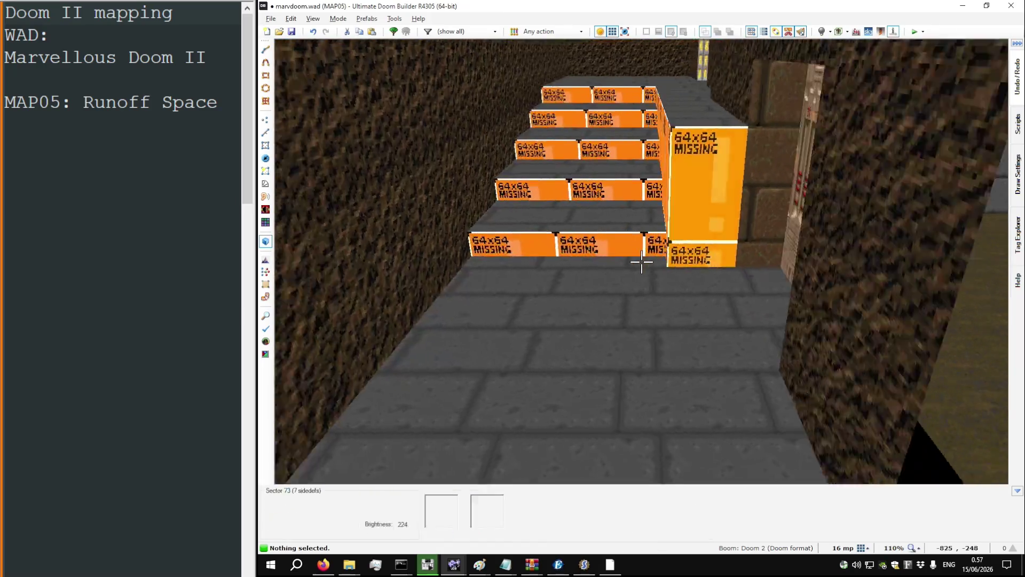
{"action": "key", "text": "w"}
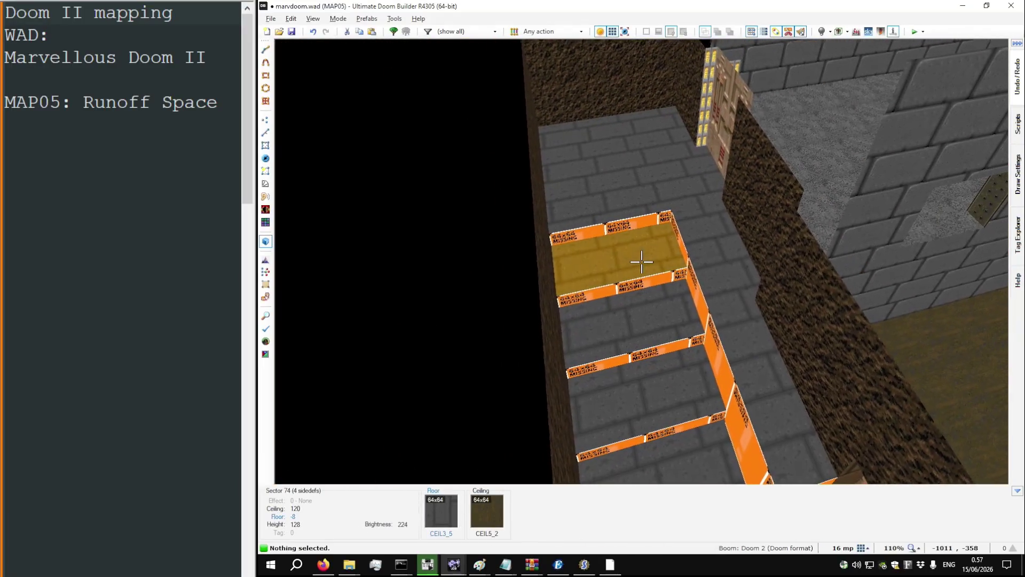
Step: Paste the FLAT1 flat onto a step floor
{"action": "mouse_move", "coordinate": [641, 262]}
{"action": "key", "text": "ctrl+v"}
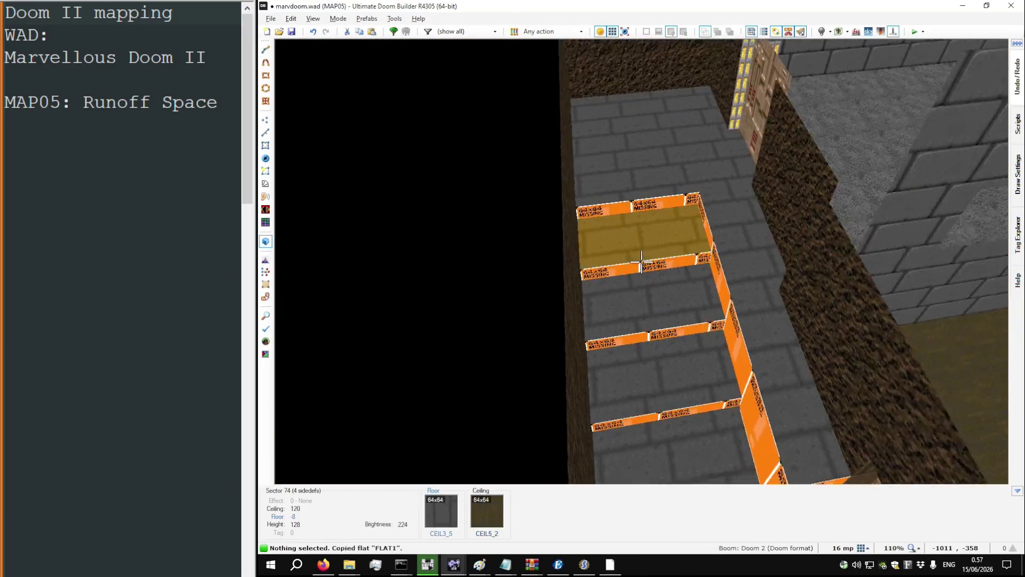
{"action": "key", "text": "w"}
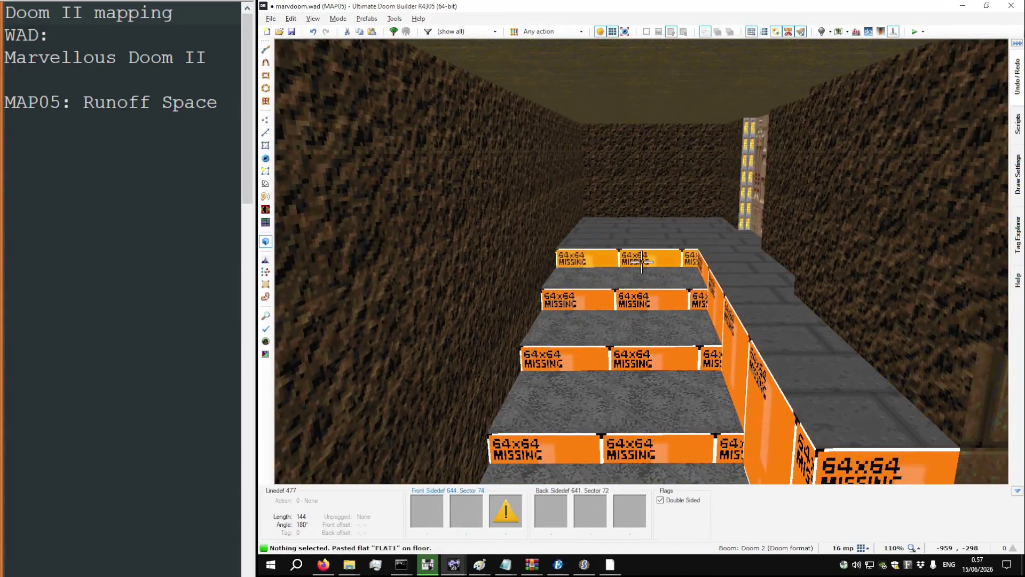
Step: Give the step's edge linedef a BIGBRIK2 front lower texture
{"action": "right_click", "coordinate": [641, 262]}
{"action": "left_click", "coordinate": [729, 190]}
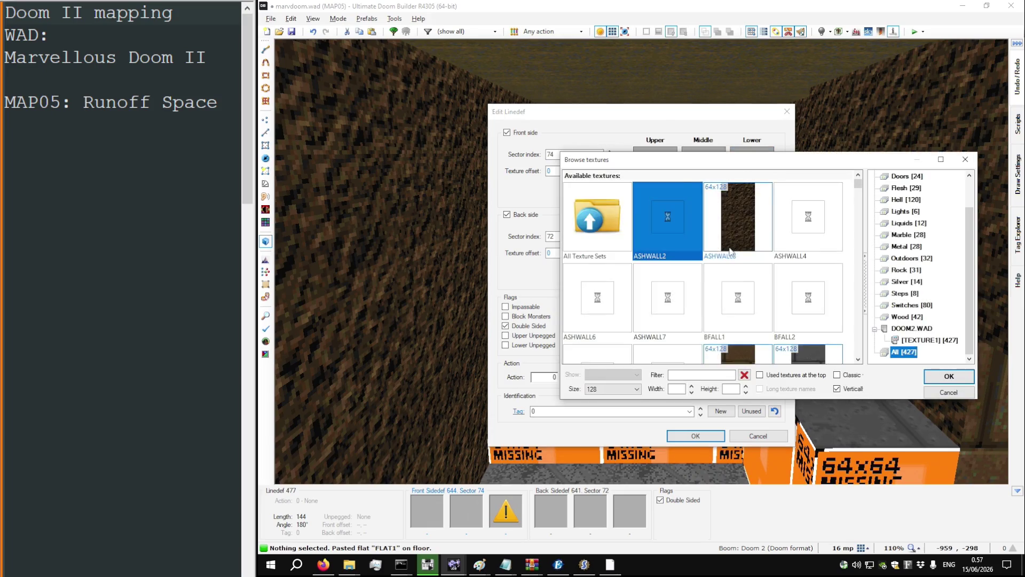
{"action": "scroll", "coordinate": [714, 312], "scroll_direction": "down", "scroll_amount": 3}
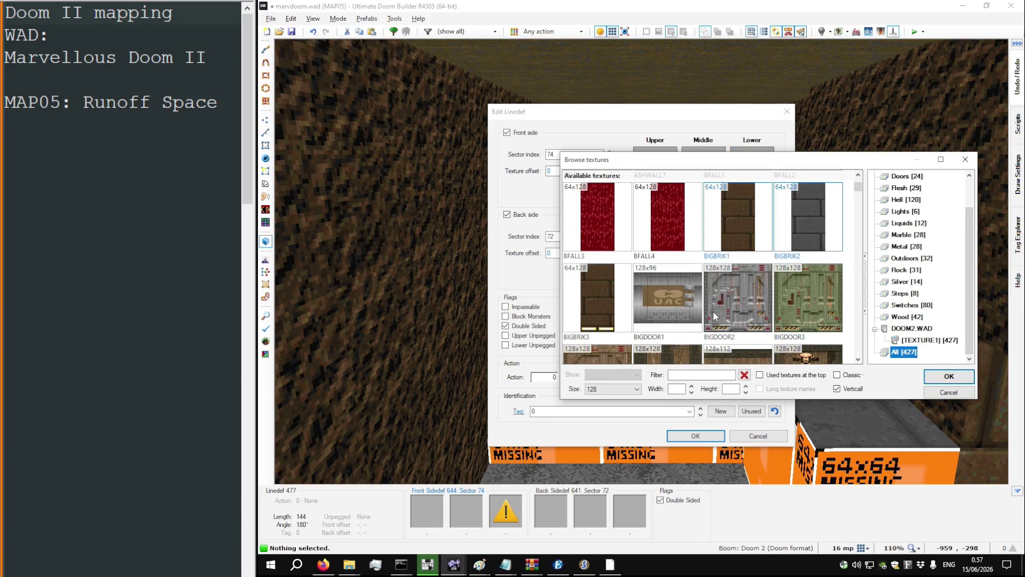
{"action": "double_click", "coordinate": [775, 249]}
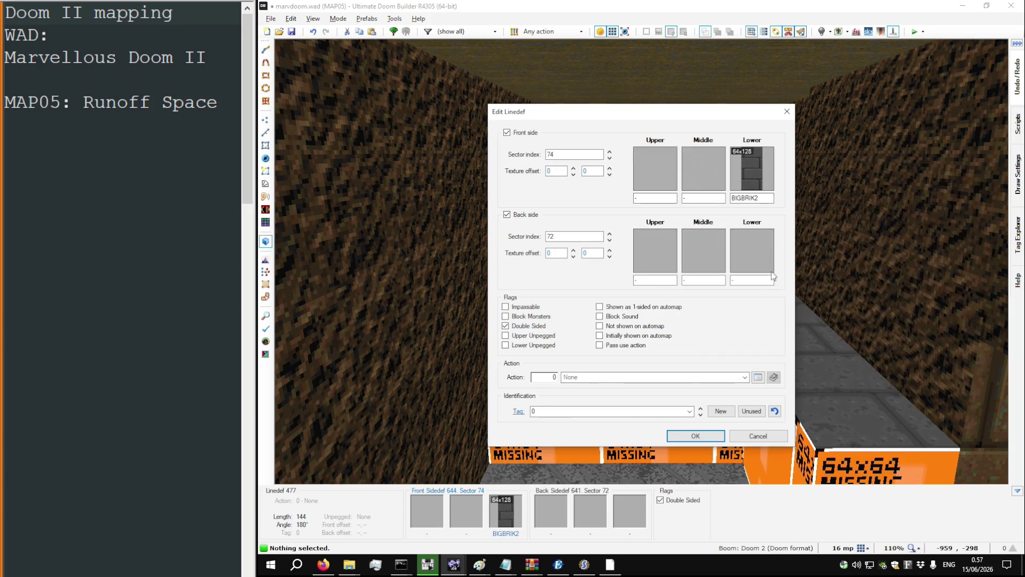
{"action": "left_click", "coordinate": [695, 435]}
Step: Flood-fill the remaining missing step walls with BIGBRIK2, then bring up the DOOM2.WAD window
{"action": "key", "text": "ctrl+c"}
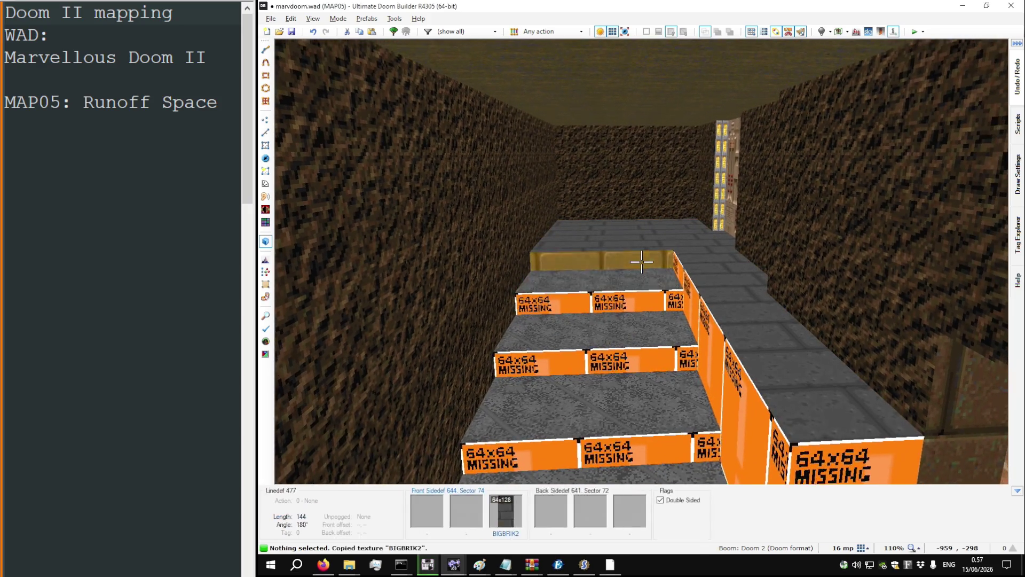
{"action": "key", "text": "ctrl+shift+v"}
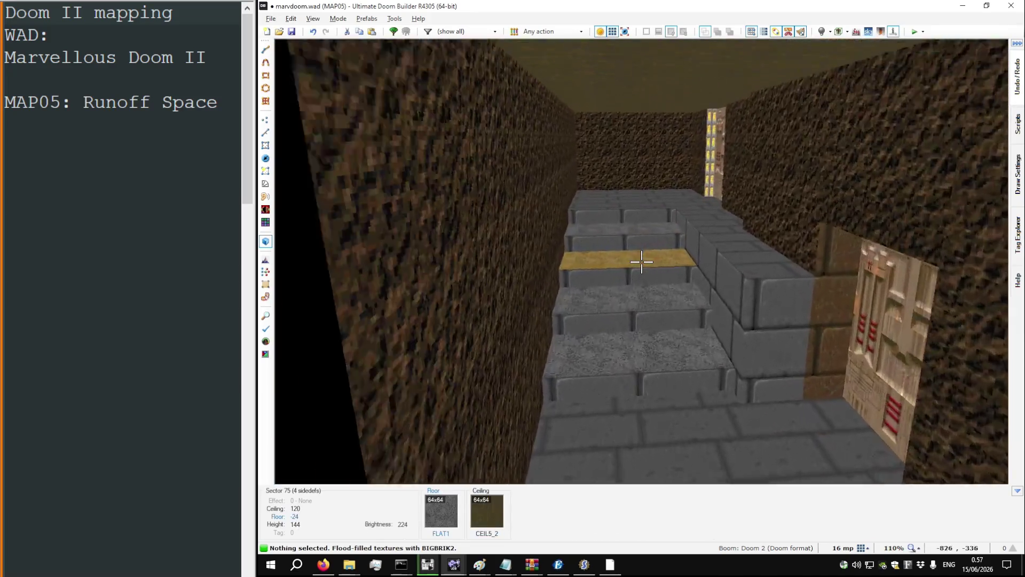
{"action": "key", "text": "alt+Tab"}
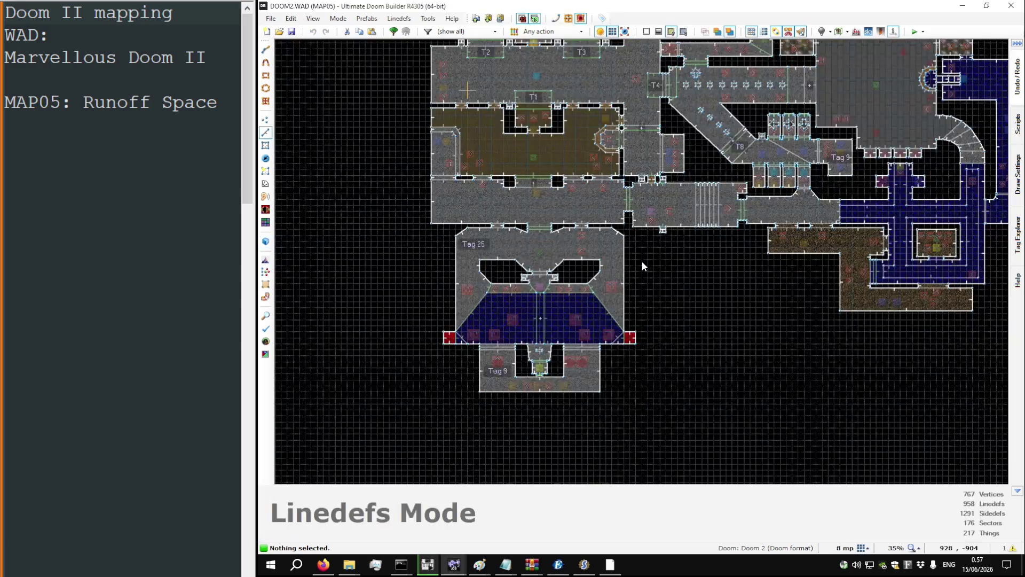
Step: Inspect the DOOM2.WAD MAP05 reference stairs in 3D, then return to marvdoom.wad
{"action": "key", "text": "q"}
{"action": "key", "text": "w"}
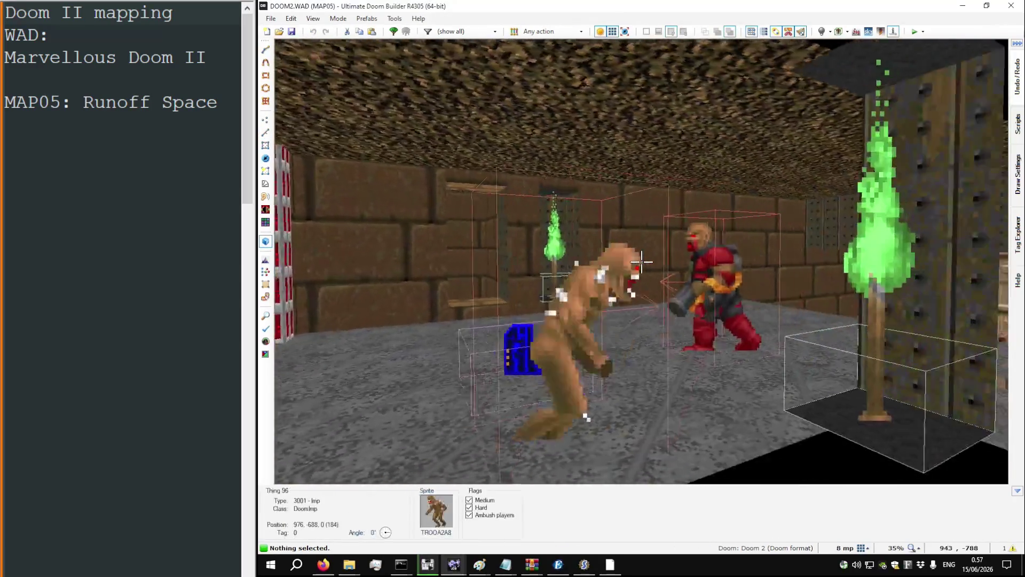
{"action": "key", "text": "w"}
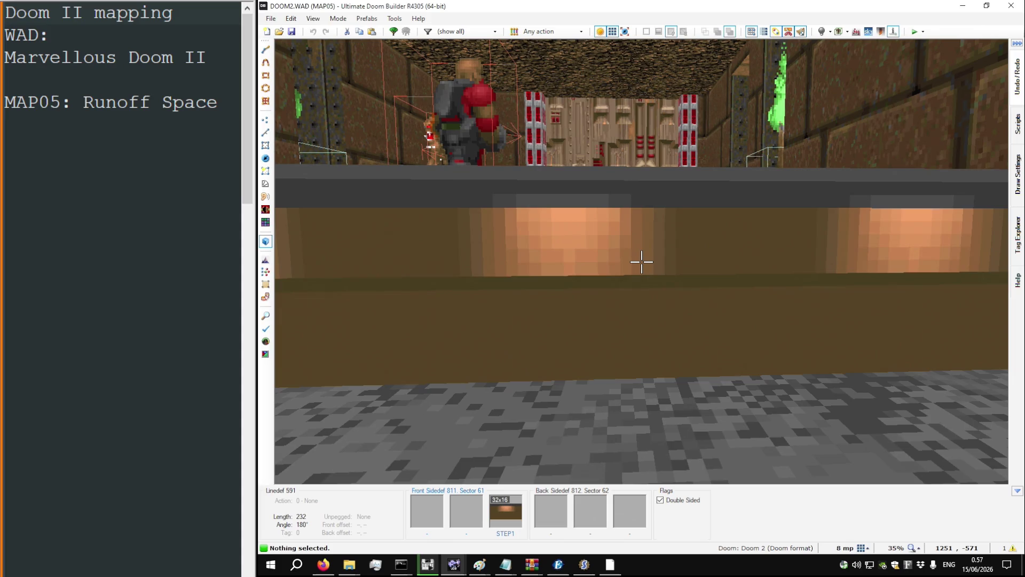
{"action": "key", "text": "alt+Tab"}
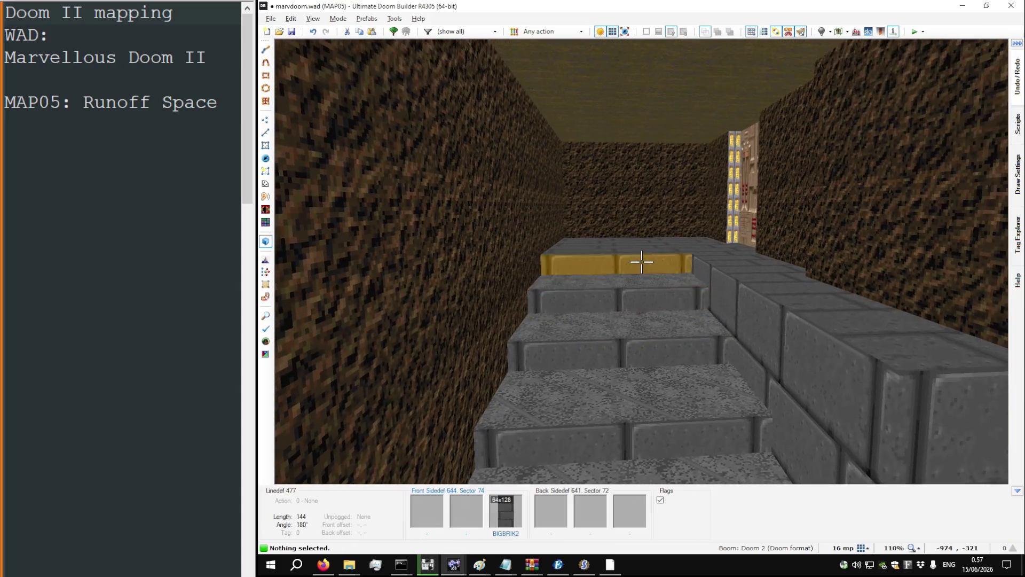
Step: Select the five step risers and set their lower texture to STEP1
{"action": "left_click", "coordinate": [641, 262]}
{"action": "key", "text": "s"}
{"action": "left_click", "coordinate": [641, 262]}
{"action": "left_click", "coordinate": [641, 262]}
{"action": "left_click", "coordinate": [641, 261]}
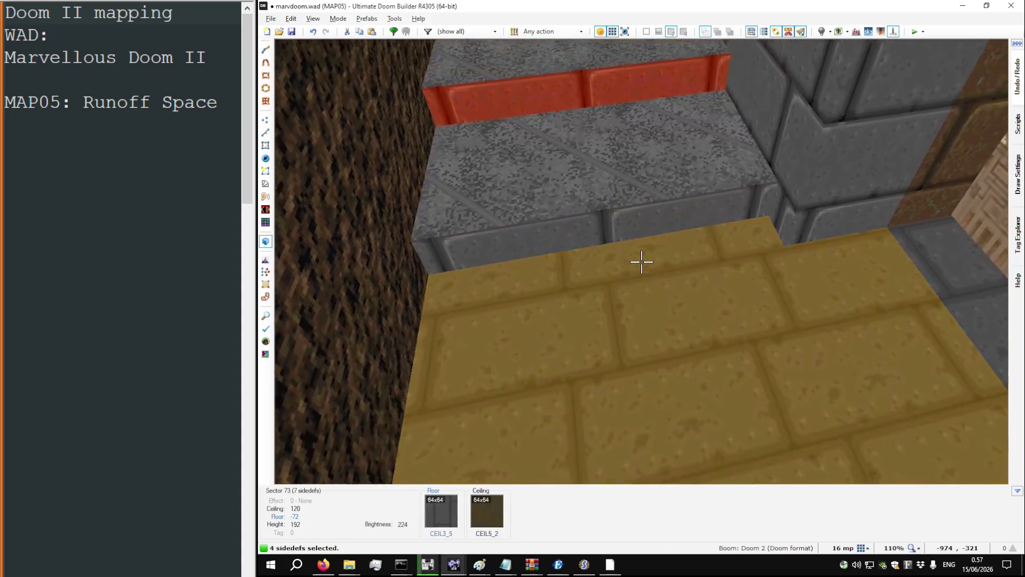
{"action": "left_click", "coordinate": [641, 262]}
{"action": "right_click", "coordinate": [641, 261]}
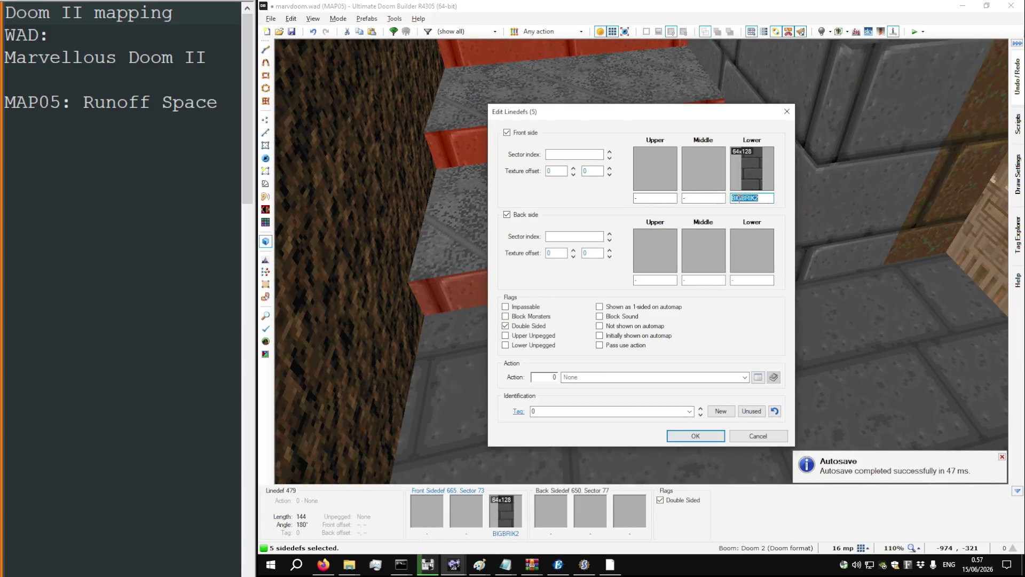
{"action": "key", "text": "Return"}
{"action": "key", "text": "s"}
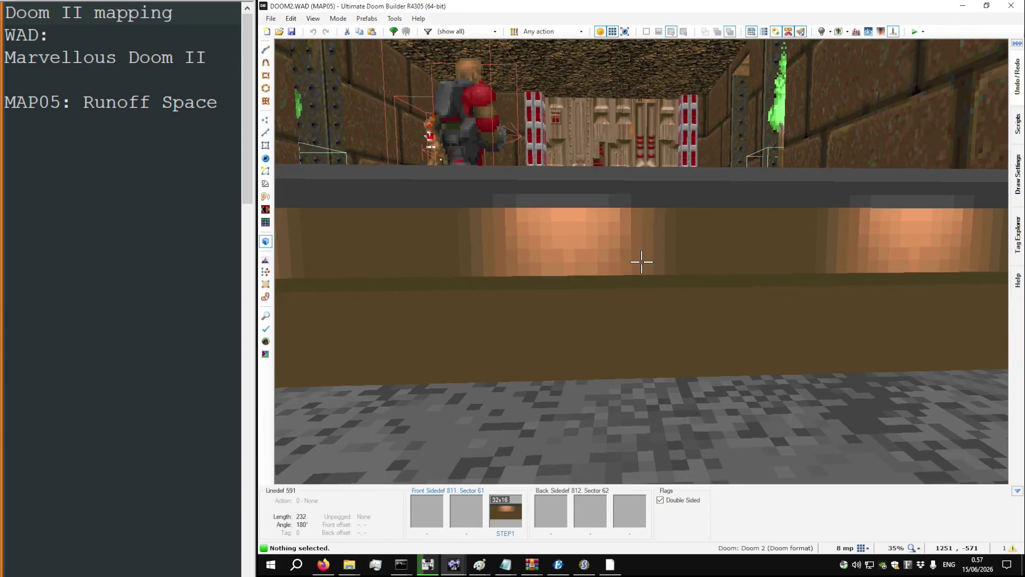
Step: Paste the FLAT1 flat onto a marvdoom.wad step floor
{"action": "key", "text": "s"}
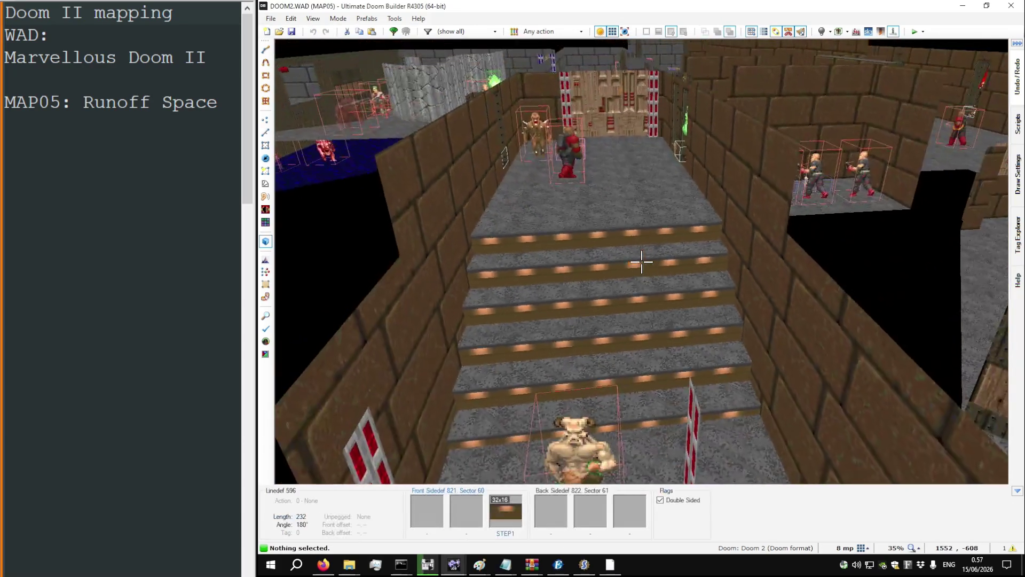
{"action": "key", "text": "Tab"}
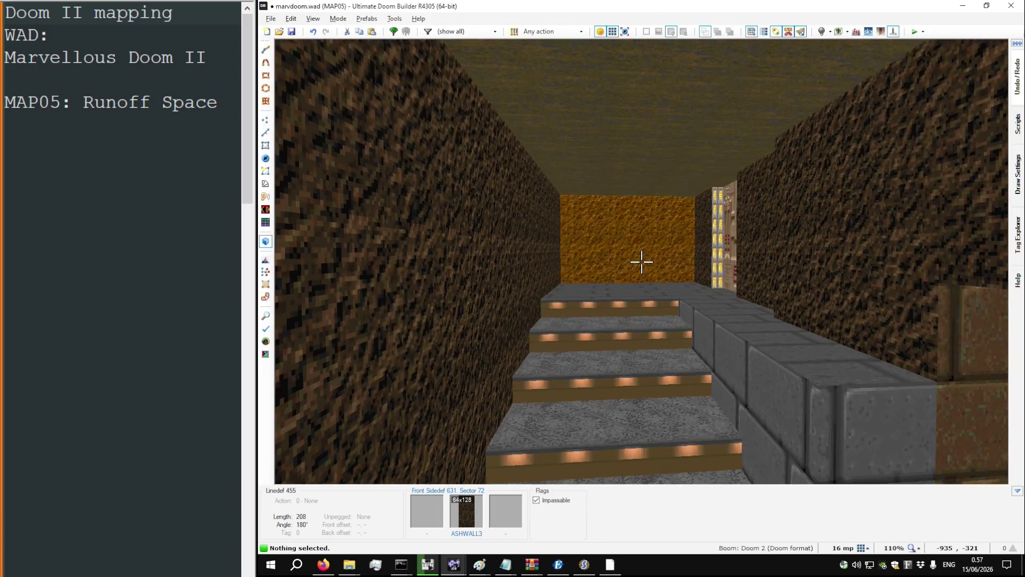
{"action": "key", "text": "w"}
{"action": "key", "text": "ctrl+v"}
Step: Inspect the staircase from above and the side, then return to the 2D map
{"action": "key", "text": "w"}
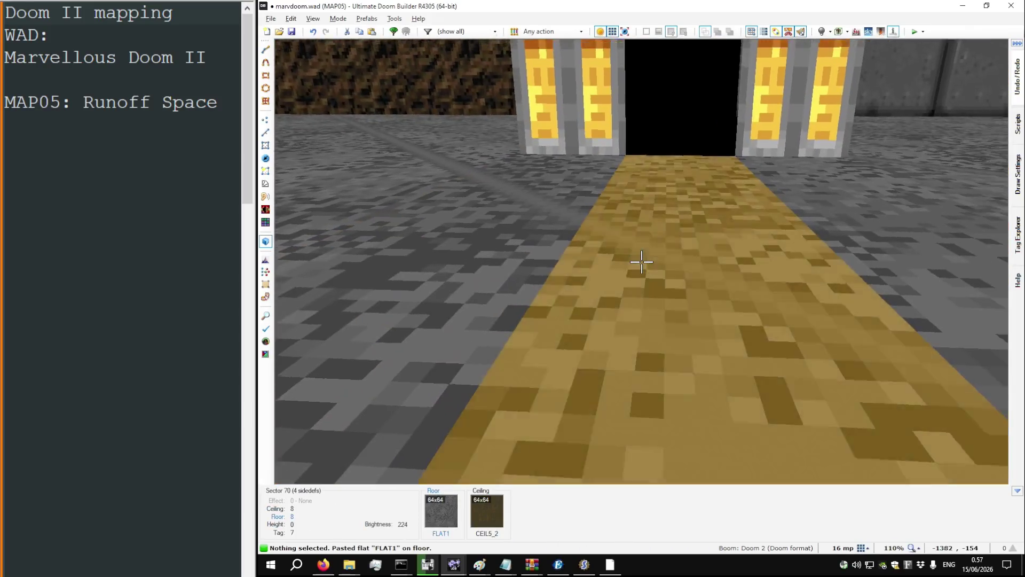
{"action": "key", "text": "s"}
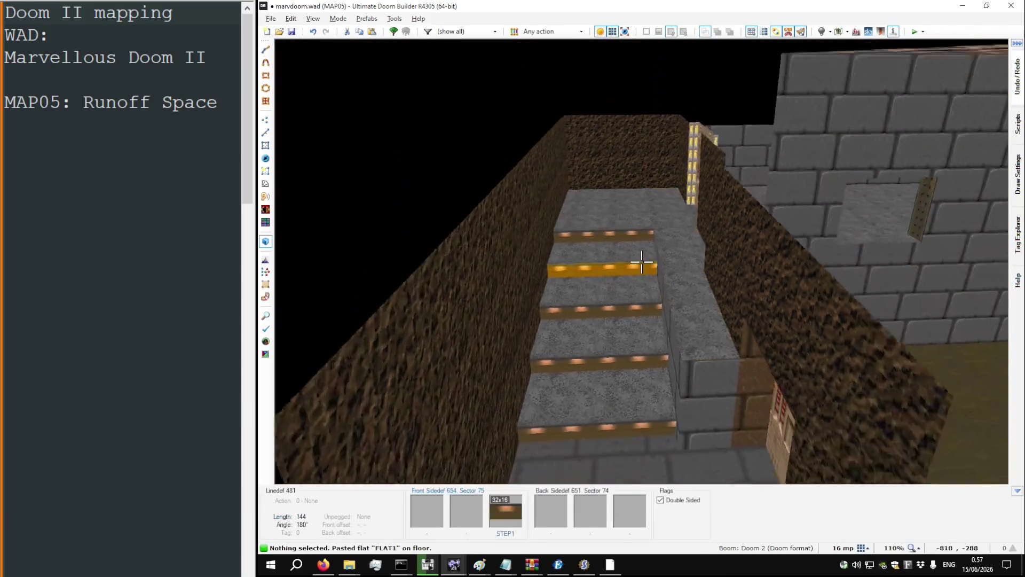
{"action": "key", "text": "a"}
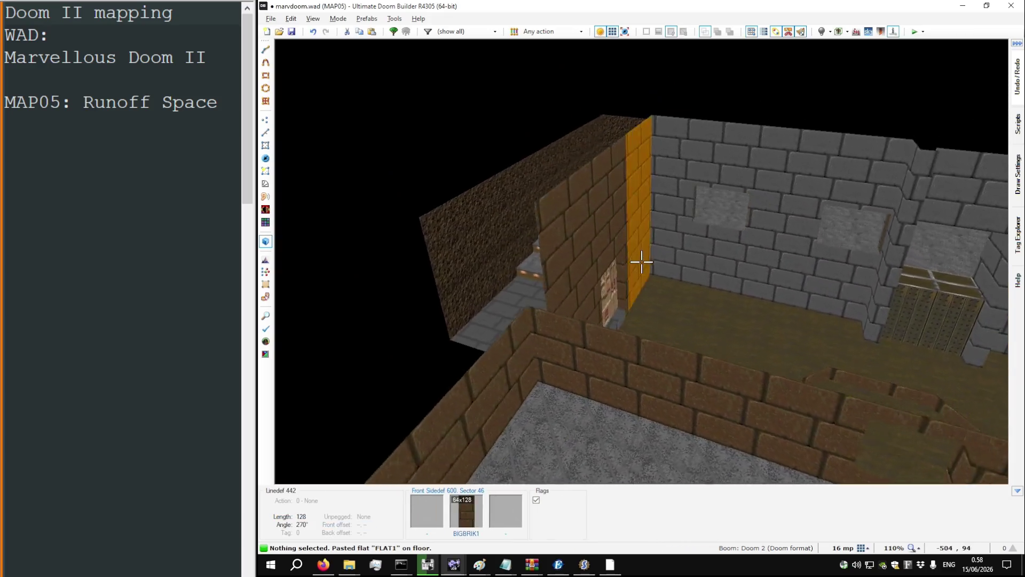
{"action": "key", "text": "q"}
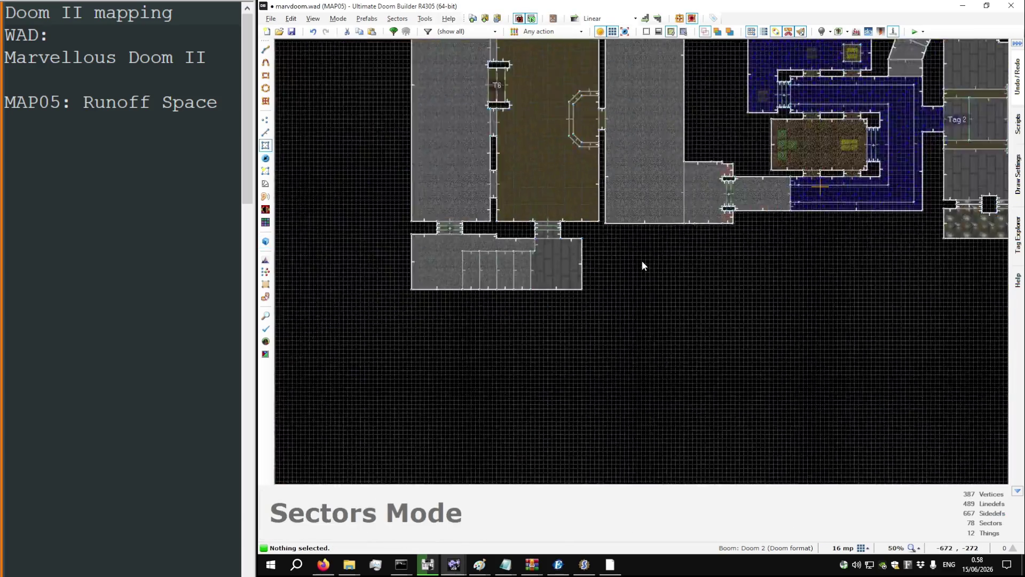
{"action": "scroll", "coordinate": [642, 260], "scroll_direction": "down", "scroll_amount": 4}
{"action": "scroll", "coordinate": [605, 219], "scroll_direction": "up", "scroll_amount": 4}
{"action": "key", "text": "alt+Tab"}
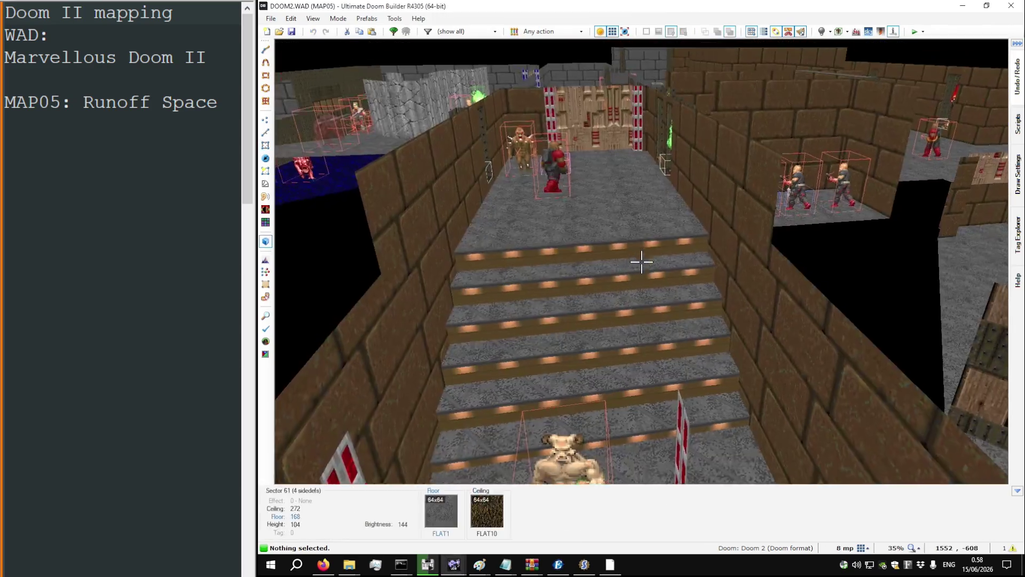
{"action": "key", "text": "q"}
{"action": "scroll", "coordinate": [541, 290], "scroll_direction": "down", "scroll_amount": 3}
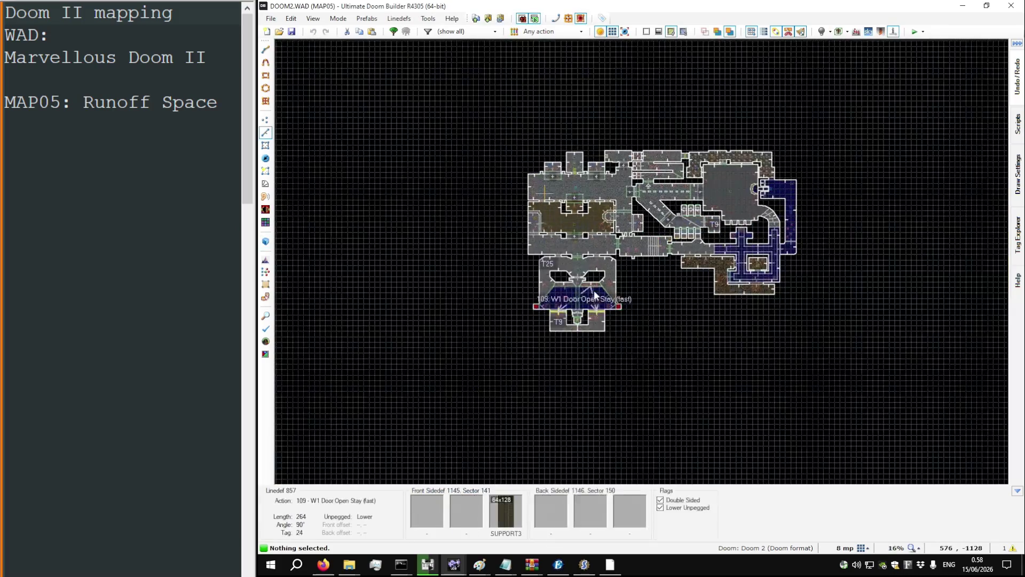
{"action": "scroll", "coordinate": [541, 290], "scroll_direction": "up", "scroll_amount": 3}
{"action": "scroll", "coordinate": [537, 184], "scroll_direction": "up", "scroll_amount": 4}
{"action": "key", "text": "d"}
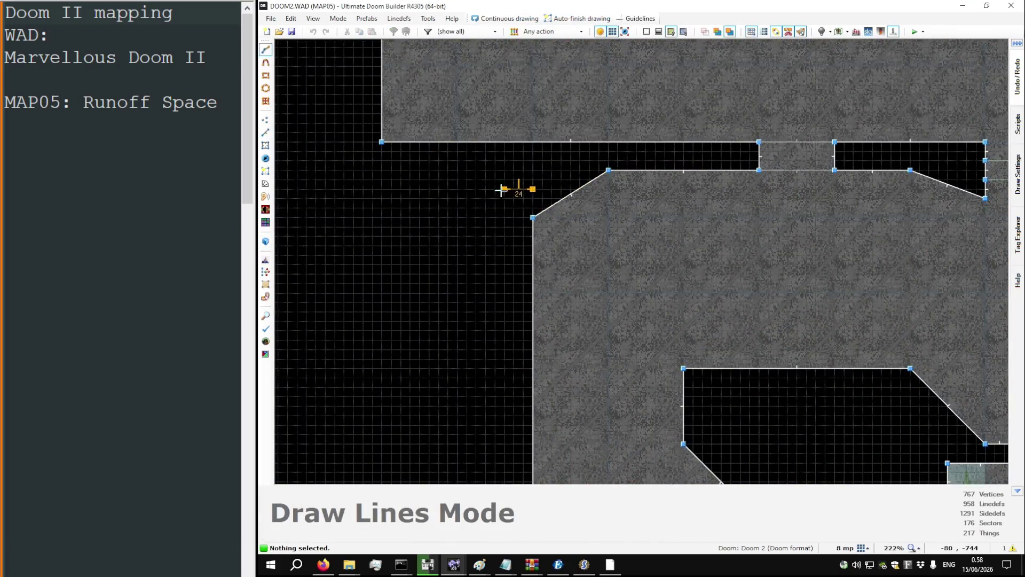
{"action": "left_click", "coordinate": [502, 190]}
{"action": "scroll", "coordinate": [872, 189], "scroll_direction": "up", "scroll_amount": 4}
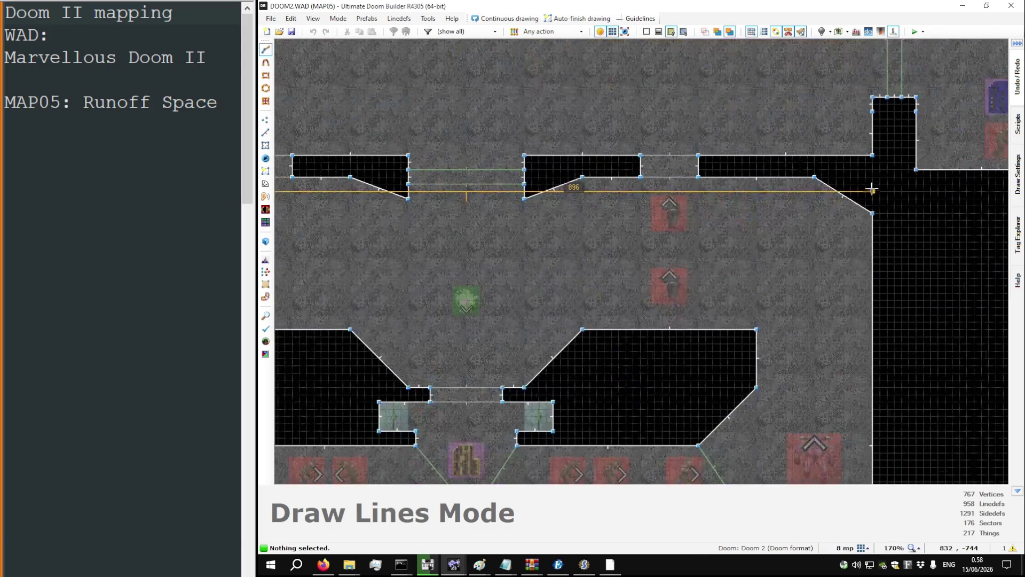
{"action": "scroll", "coordinate": [872, 190], "scroll_direction": "down", "scroll_amount": 3}
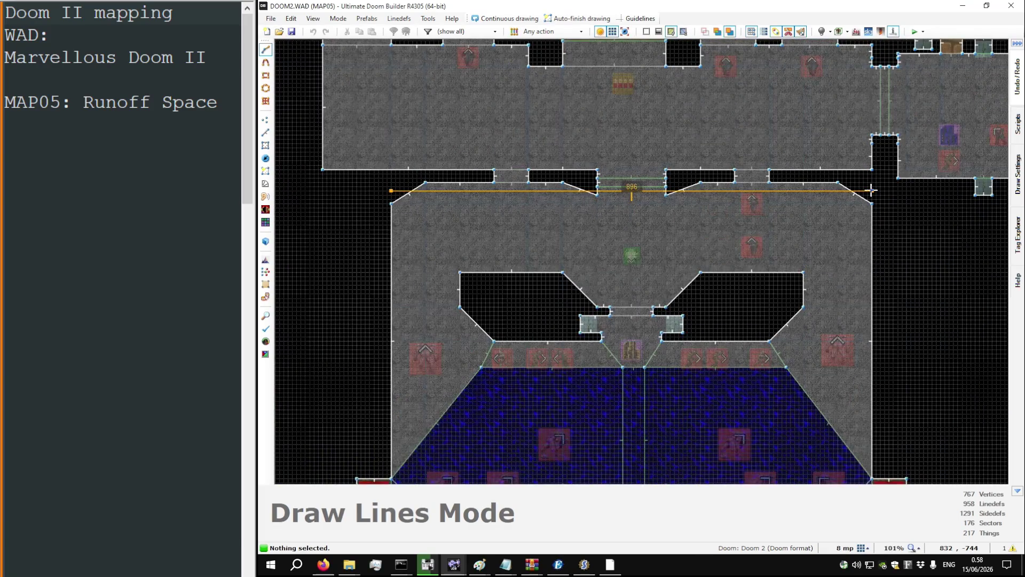
{"action": "key", "text": "Escape"}
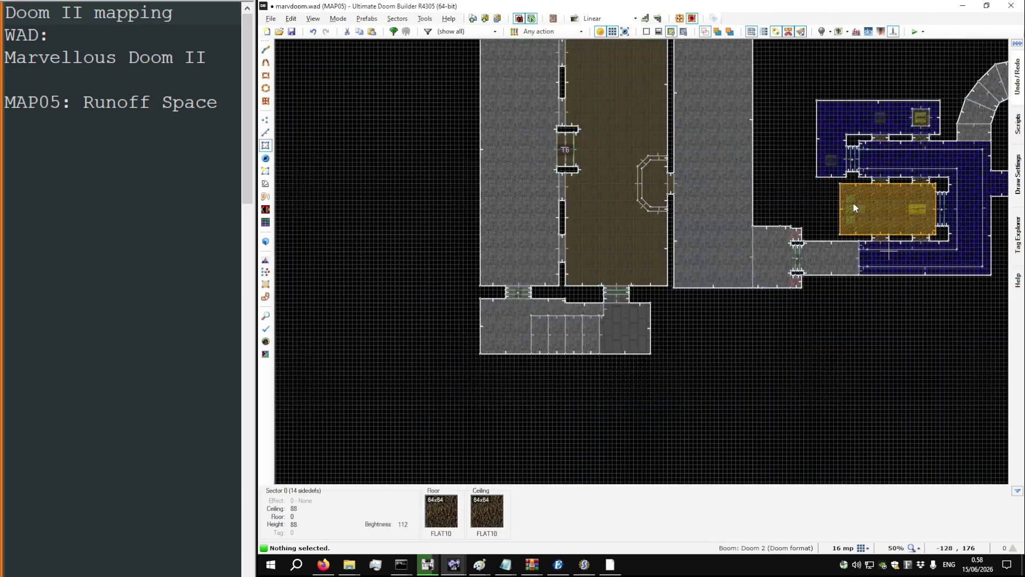
Step: Widen the lower room to 896 units by drawing new sectors on its right and left
{"action": "key", "text": "space"}
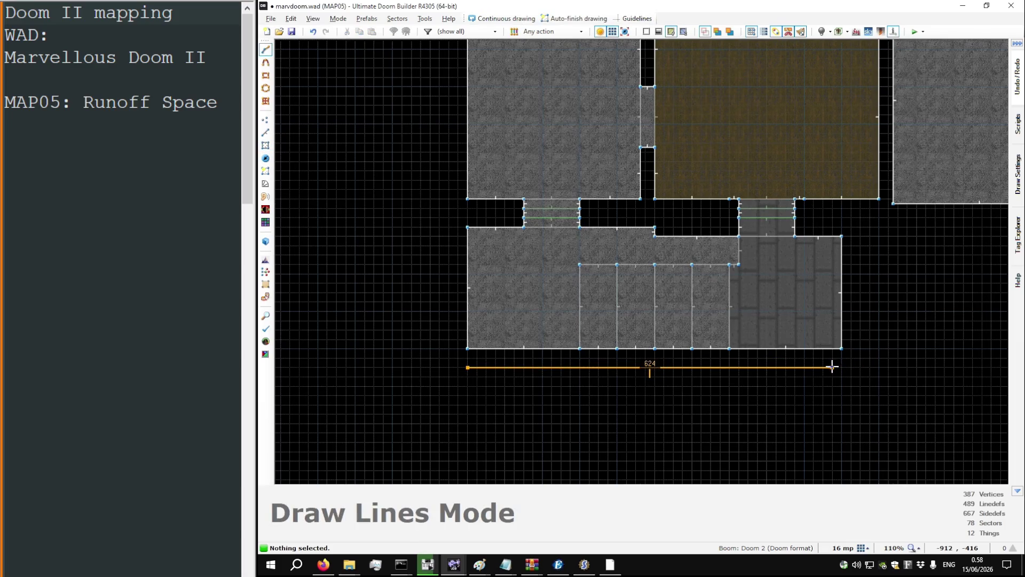
{"action": "scroll", "coordinate": [839, 367], "scroll_direction": "down", "scroll_amount": 4}
{"action": "scroll", "coordinate": [840, 368], "scroll_direction": "up", "scroll_amount": 3}
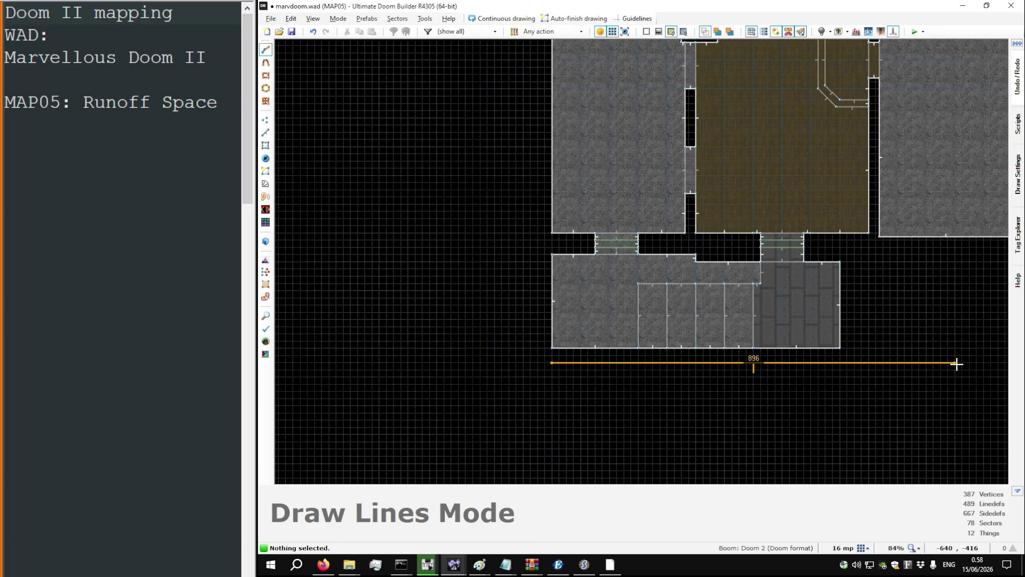
{"action": "key", "text": "Escape"}
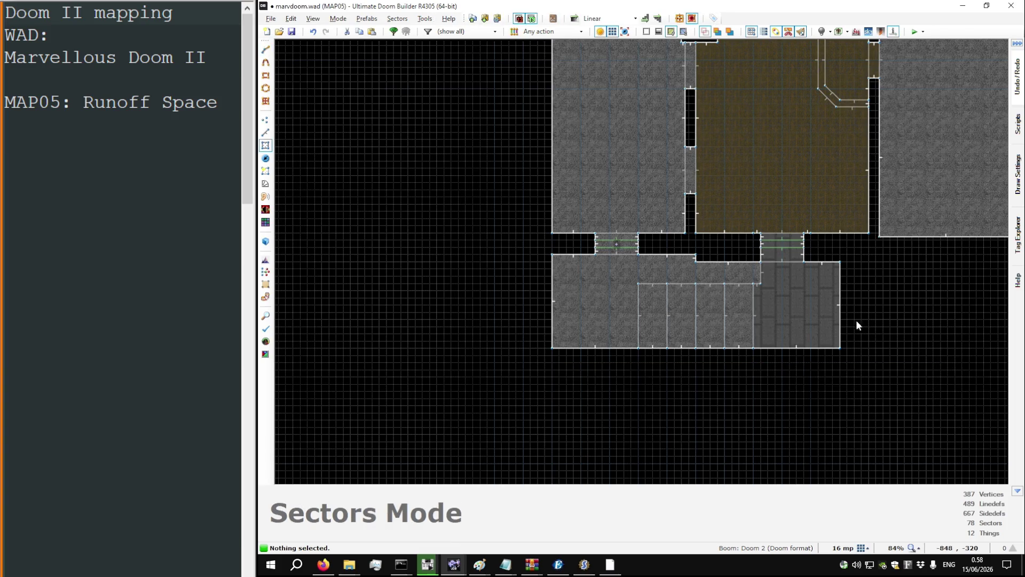
{"action": "key", "text": "l"}
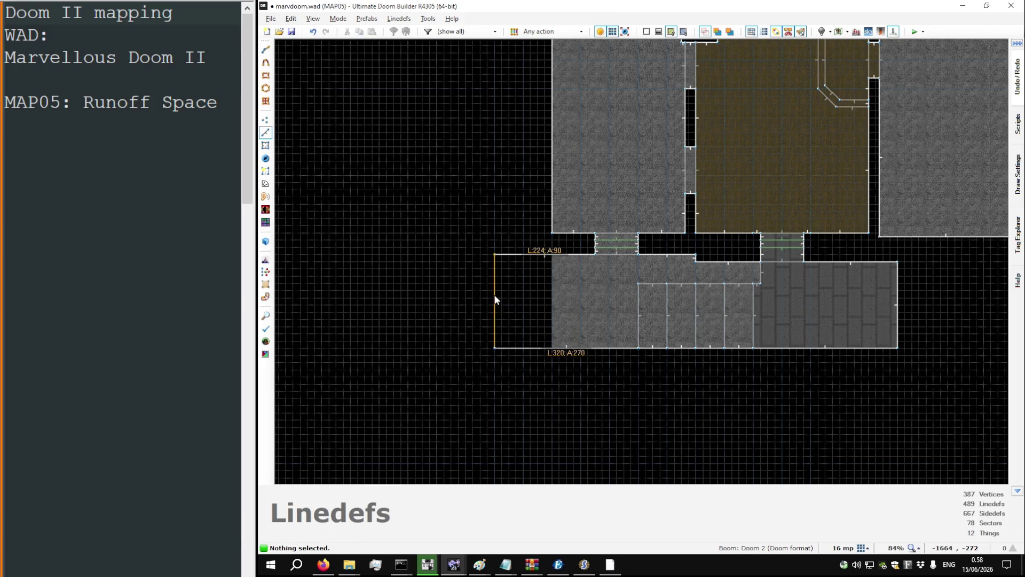
{"action": "right_click", "coordinate": [495, 294]}
{"action": "scroll", "coordinate": [556, 252], "scroll_direction": "down", "scroll_amount": 3}
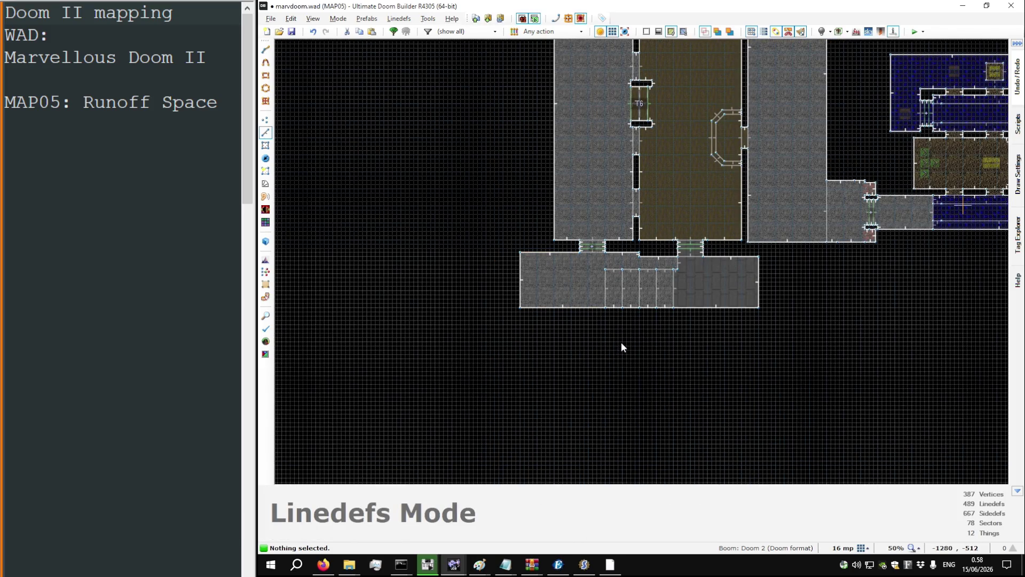
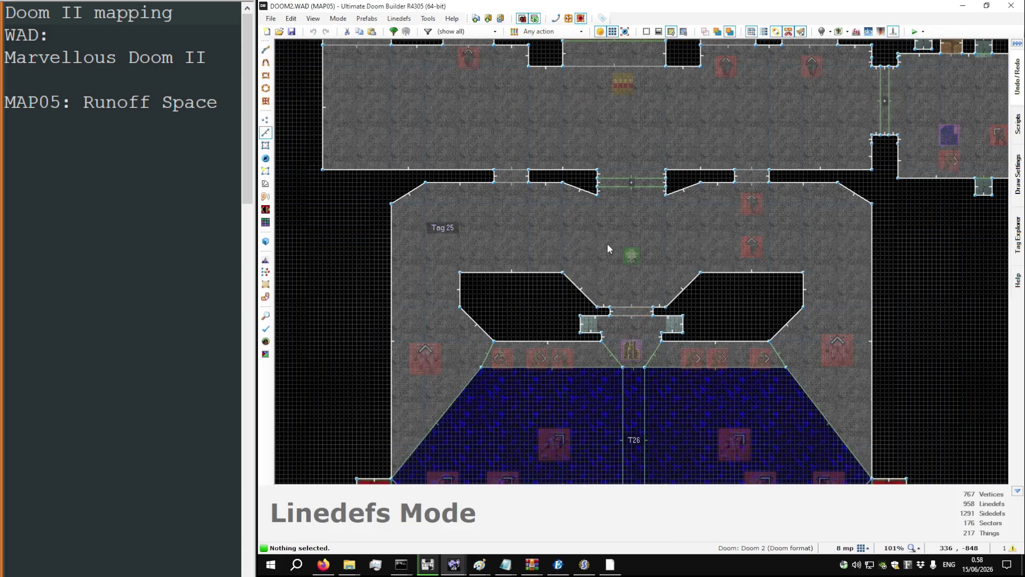
Step: Box-select the stair room's south edge and steps and drag them farther south
{"action": "scroll", "coordinate": [607, 243], "scroll_direction": "down", "scroll_amount": 3}
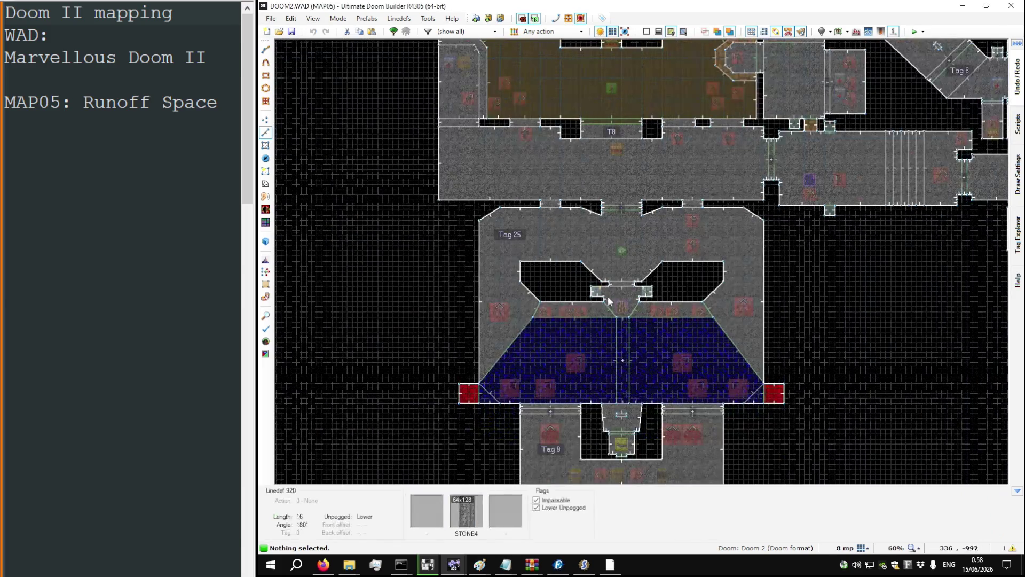
{"action": "scroll", "coordinate": [582, 323], "scroll_direction": "down", "scroll_amount": 1}
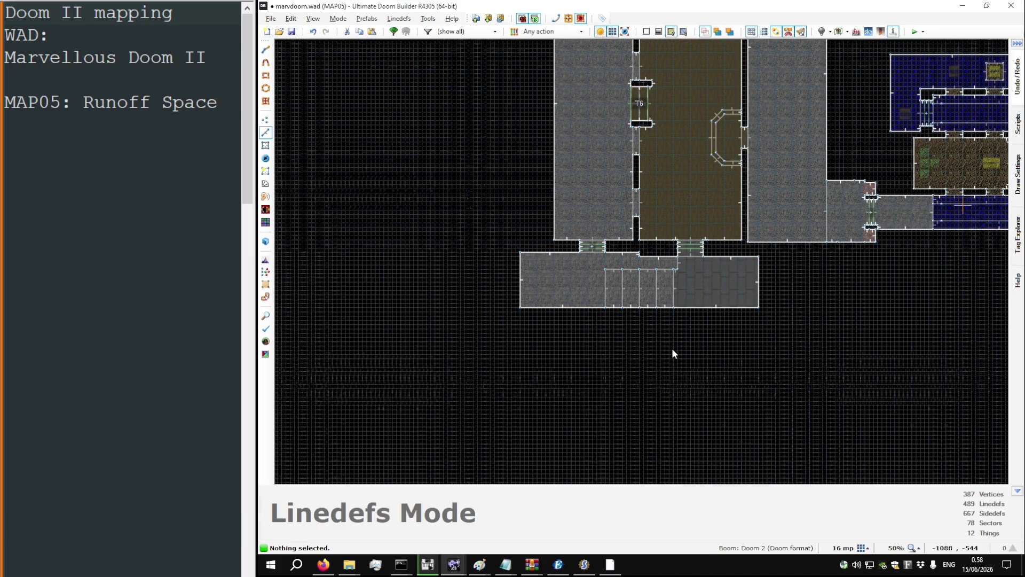
{"action": "scroll", "coordinate": [742, 351], "scroll_direction": "up", "scroll_amount": 1}
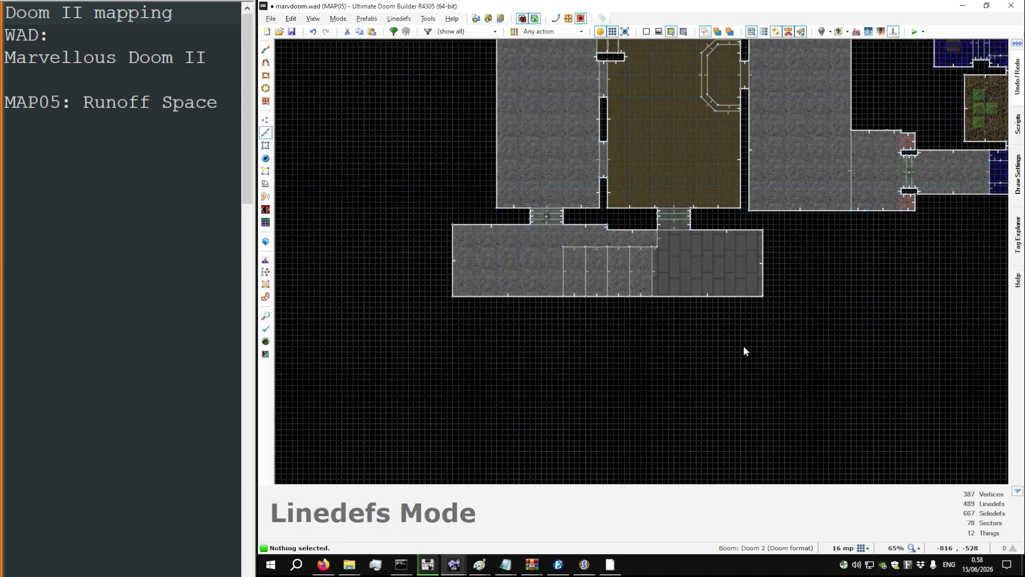
{"action": "mouse_move", "coordinate": [814, 323]}
{"action": "left_mouse_down"}
{"action": "mouse_move", "coordinate": [550, 279]}
{"action": "mouse_move", "coordinate": [412, 243]}
{"action": "left_mouse_up"}
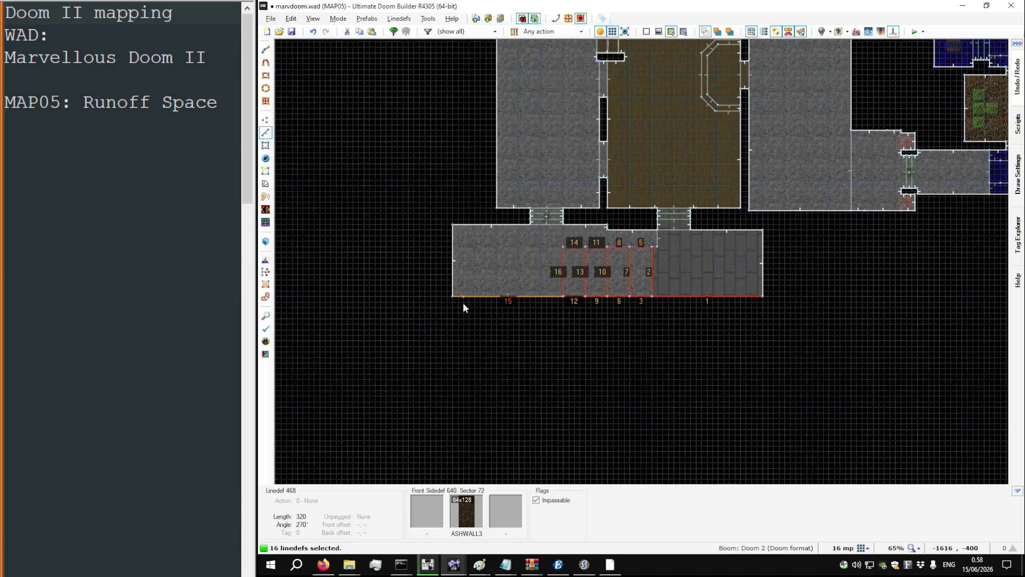
{"action": "left_click_drag", "start_coordinate": [458, 297], "coordinate": [461, 335]}
{"action": "scroll", "coordinate": [490, 368], "scroll_direction": "up", "scroll_amount": 3}
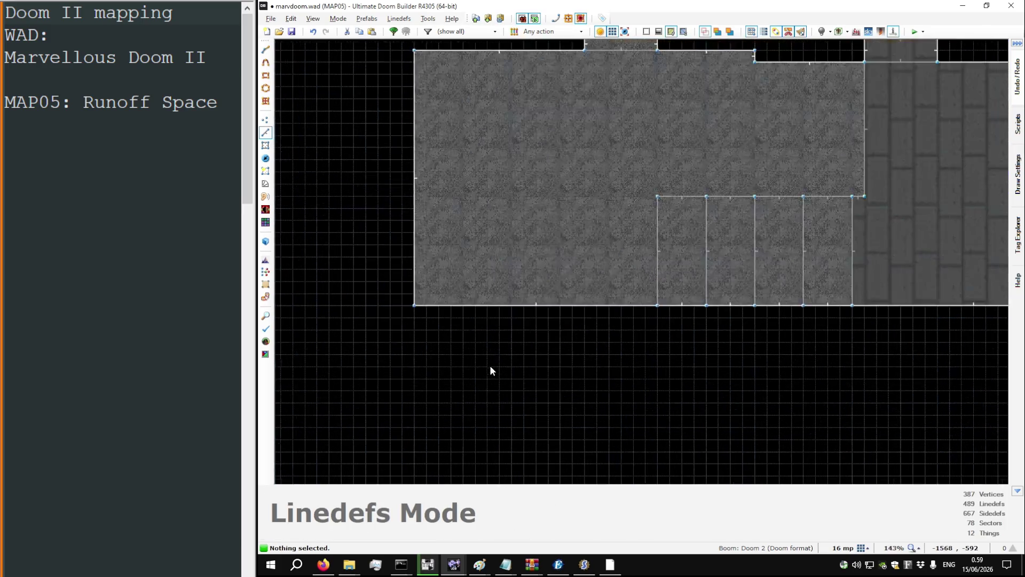
{"action": "scroll", "coordinate": [387, 283], "scroll_direction": "up", "scroll_amount": 3}
Step: Draw a trapezoid sector with 286- and 640-unit walls below the stair room, doubling the grid
{"action": "key", "text": "d"}
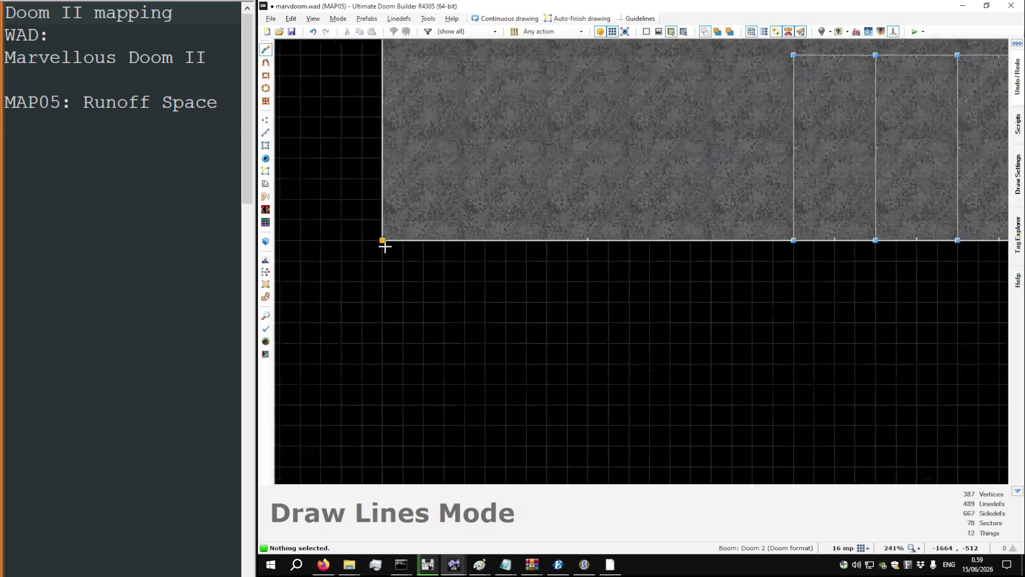
{"action": "left_click", "coordinate": [383, 243]}
{"action": "scroll", "coordinate": [385, 245], "scroll_direction": "down", "scroll_amount": 5}
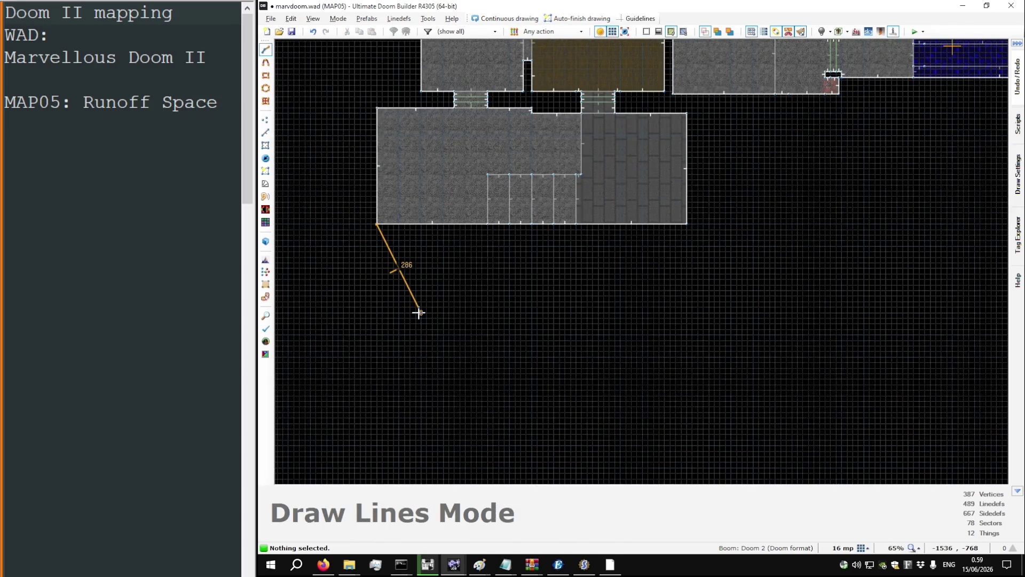
{"action": "key", "text": "bracketright"}
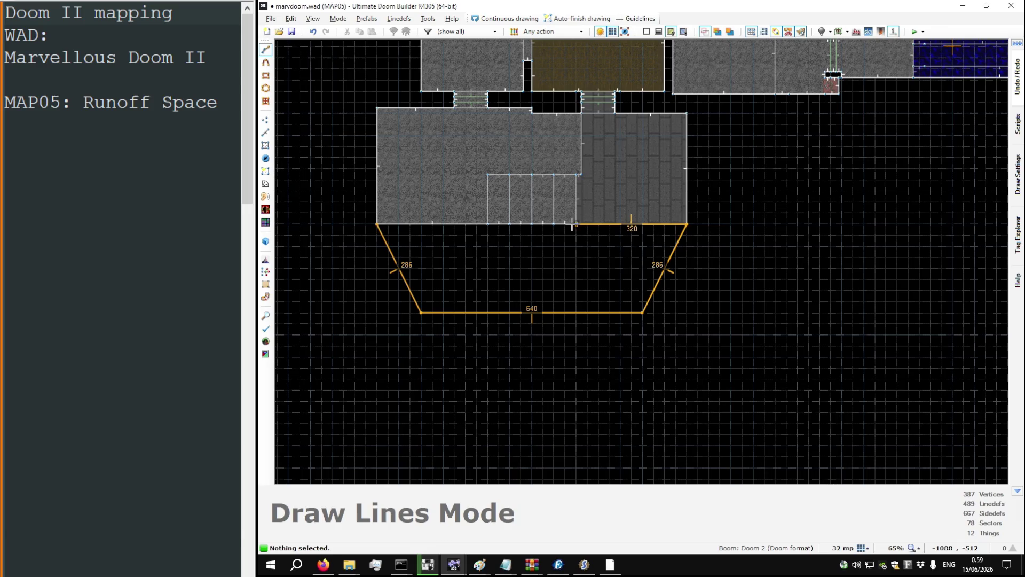
{"action": "left_click", "coordinate": [379, 225]}
Step: Give the new sector an FWATER1 floor lowered to -88, with ASHWALL3 on the missing wall
{"action": "key", "text": "q"}
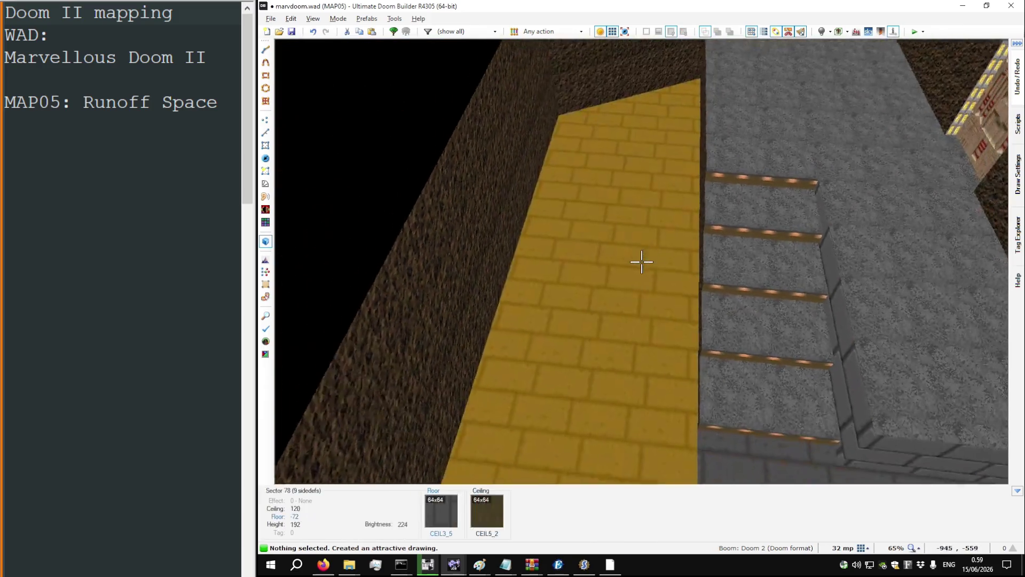
{"action": "right_click", "coordinate": [644, 266]}
{"action": "type", "text": "FWATER1"}
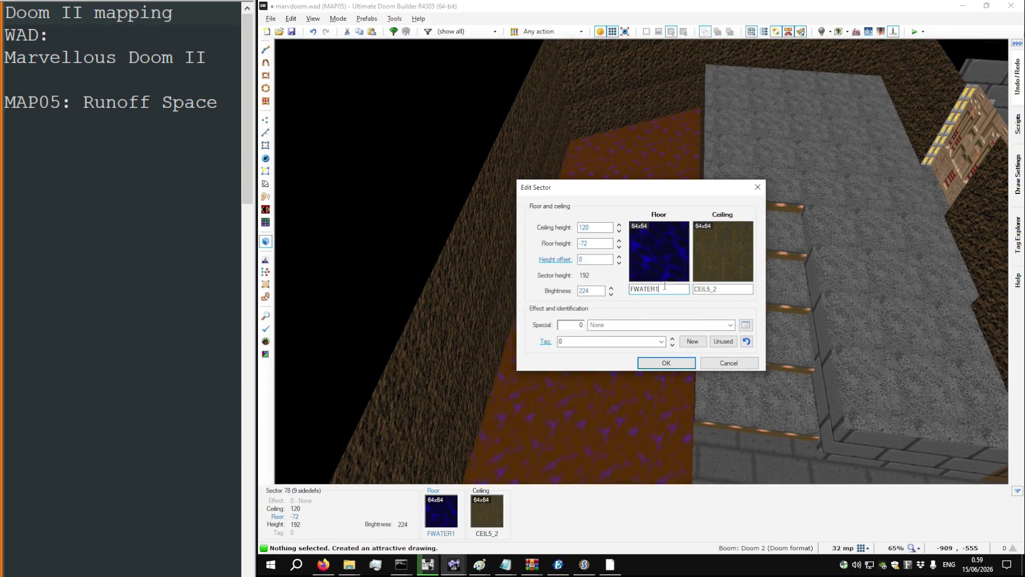
{"action": "key", "text": "Return"}
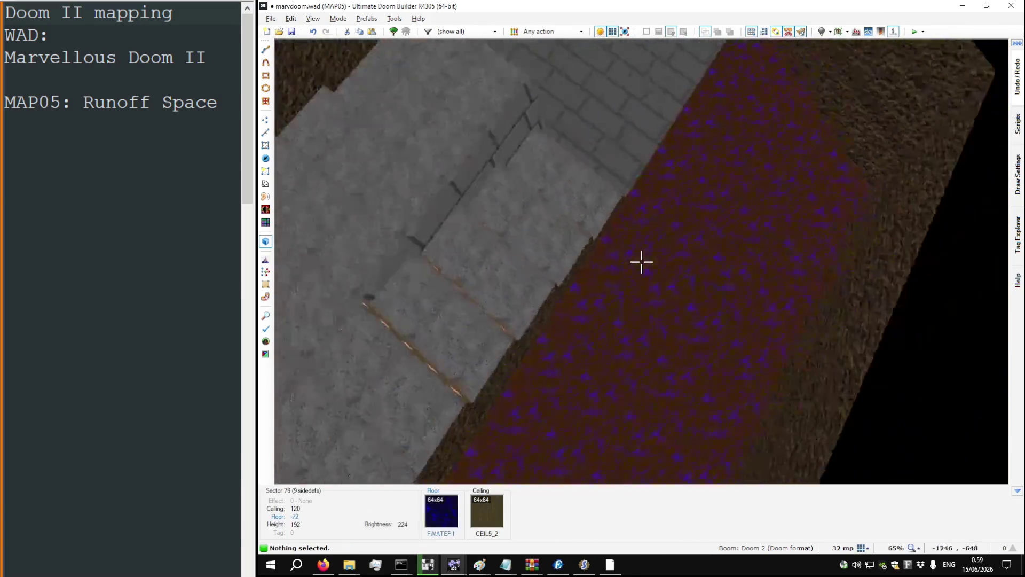
{"action": "scroll", "coordinate": [641, 262], "scroll_direction": "down", "scroll_amount": 2}
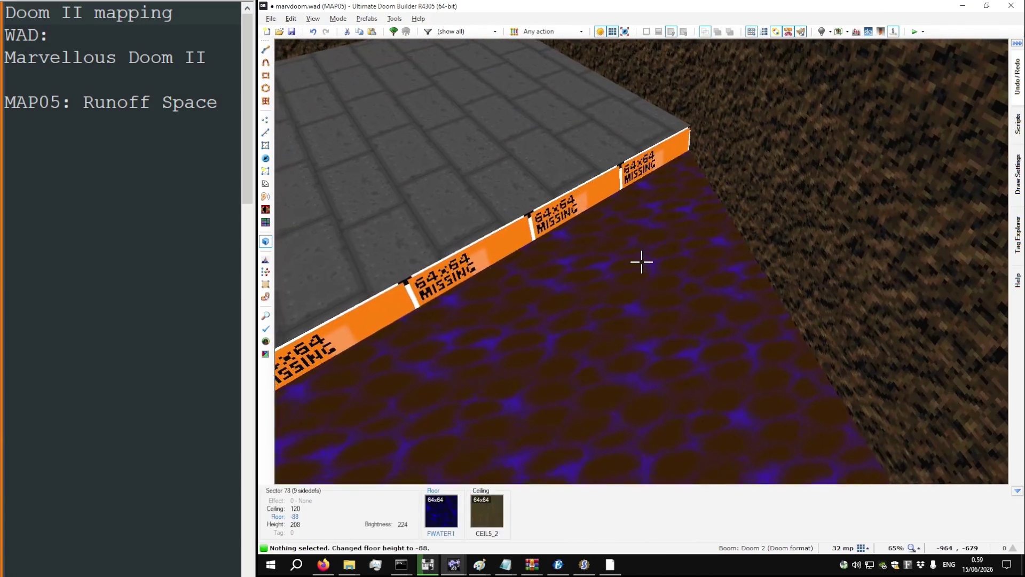
{"action": "key", "text": "ctrl+v"}
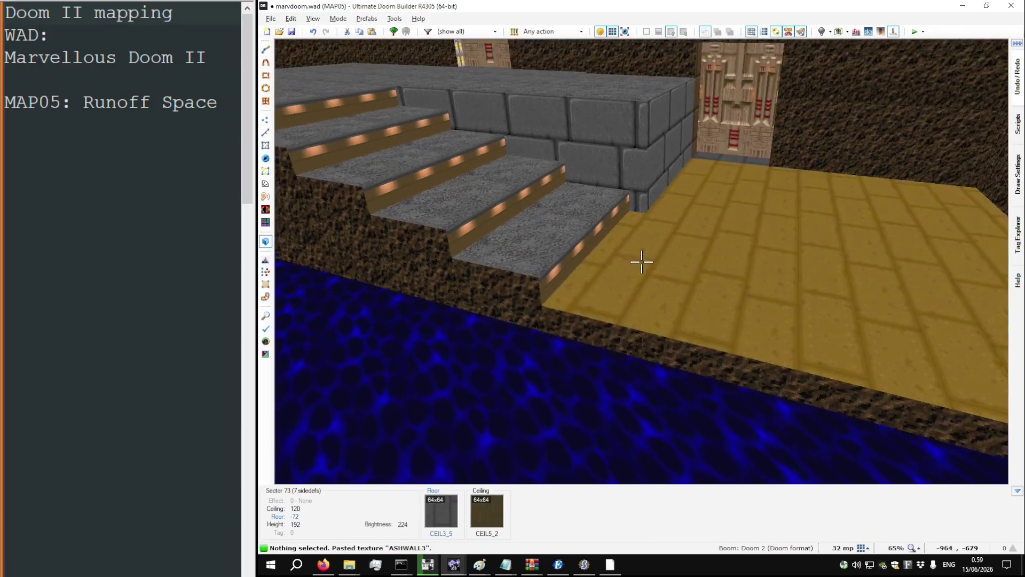
Step: Fly around the pool and stairs in 3D to inspect the new lower walls
{"action": "key", "text": "s"}
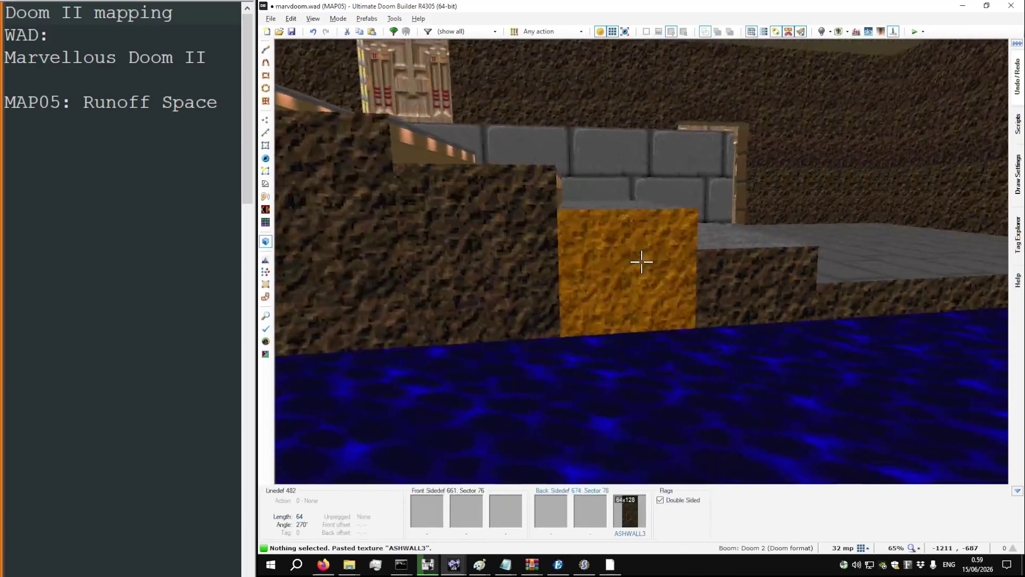
{"action": "key", "text": "w"}
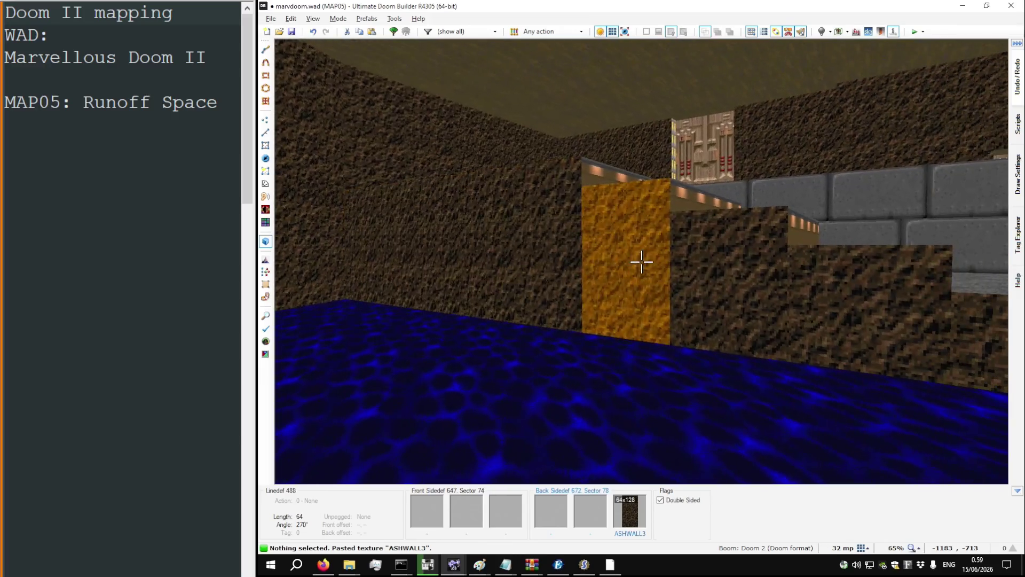
{"action": "key", "text": "w"}
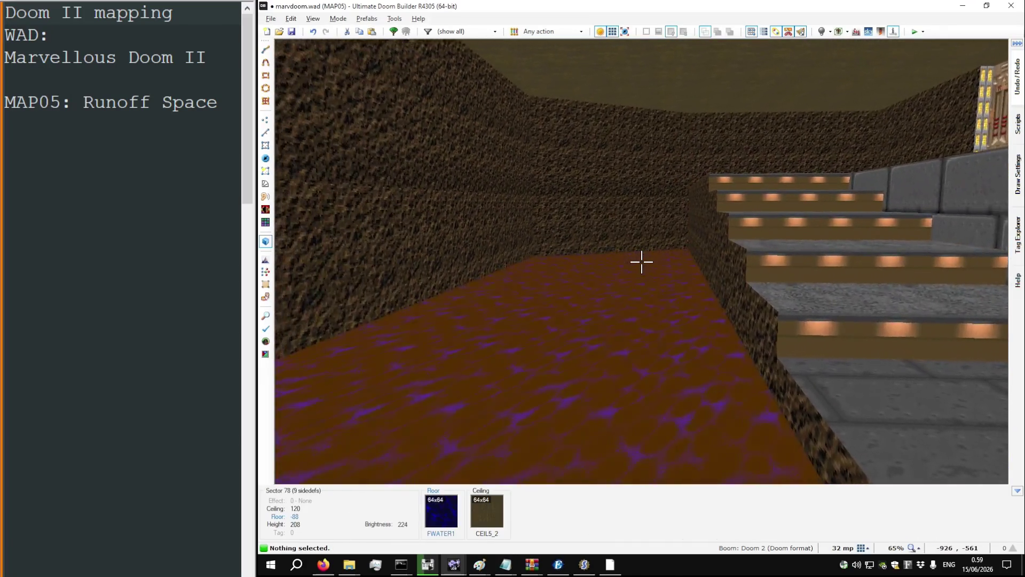
{"action": "mouse_move", "coordinate": [642, 262]}
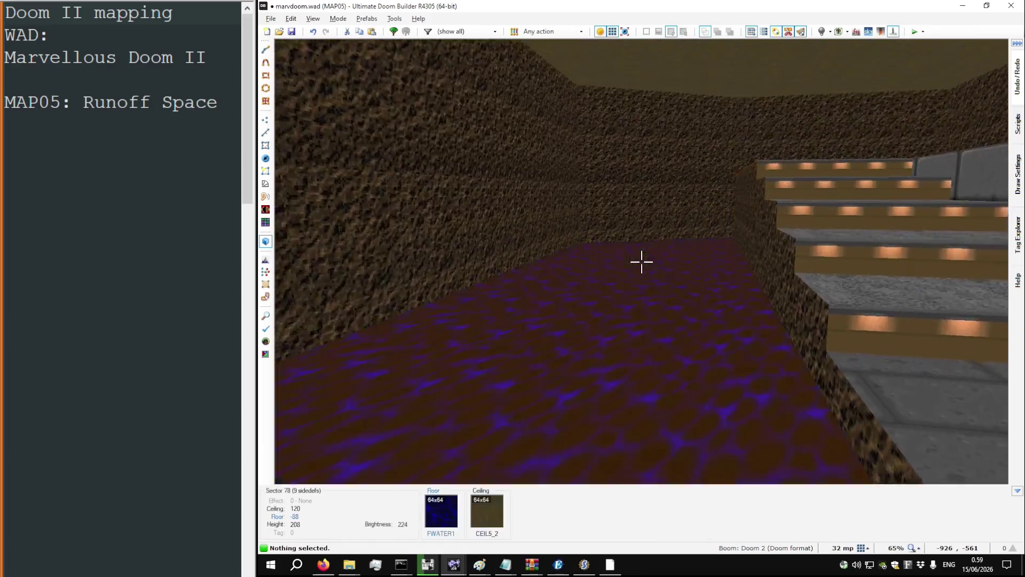
{"action": "key", "text": "w"}
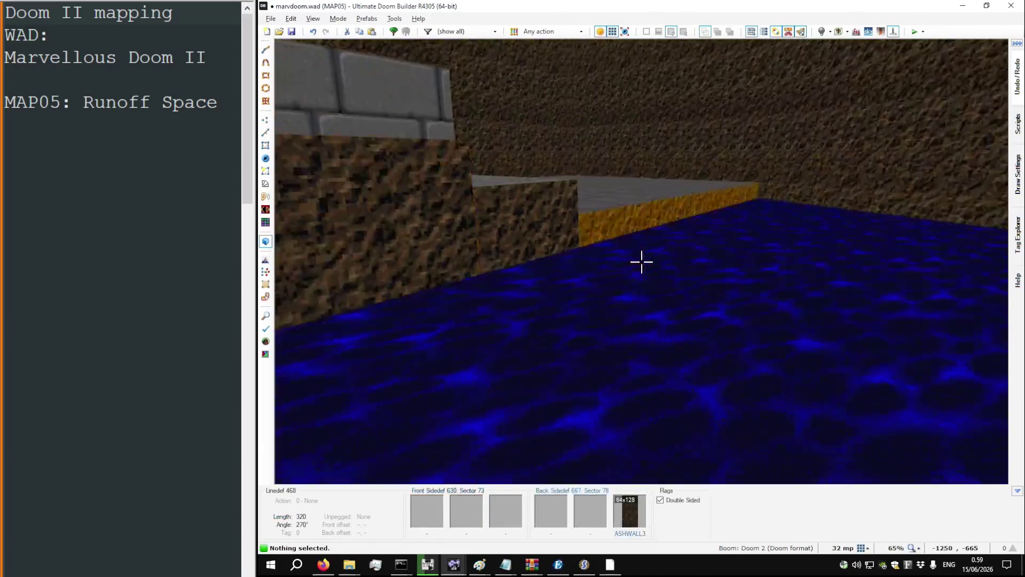
{"action": "key", "text": "w"}
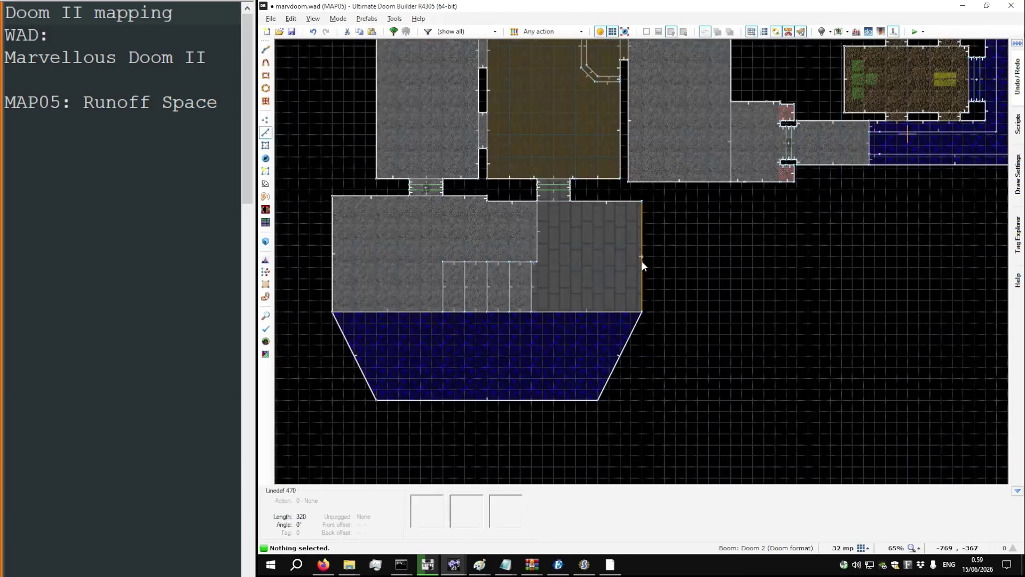
Step: Measure the reference pool in DOOM2.WAD with a draw line
{"action": "scroll", "coordinate": [493, 238], "scroll_direction": "up", "scroll_amount": 4}
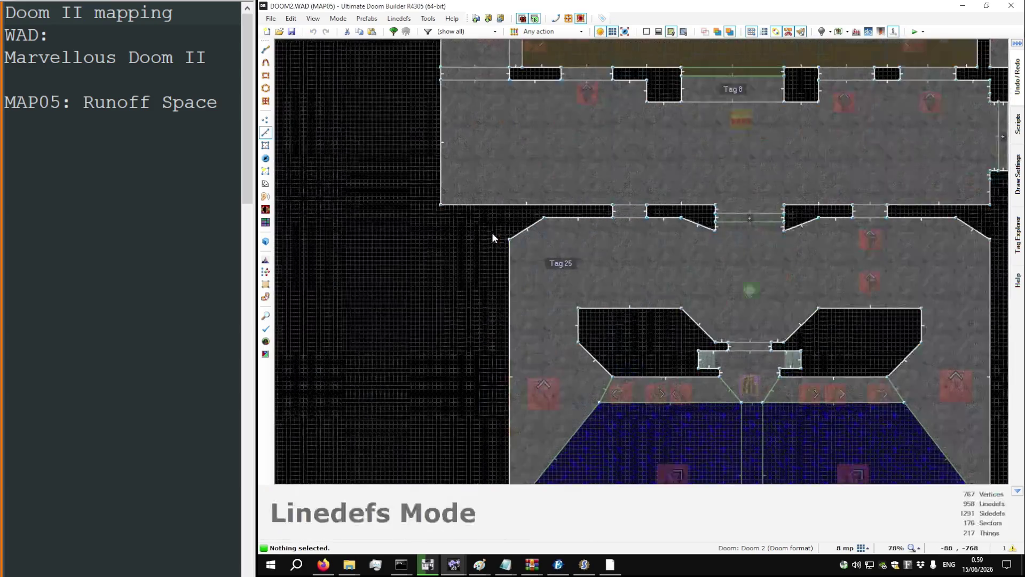
{"action": "left_click", "coordinate": [495, 217]}
{"action": "scroll", "coordinate": [462, 349], "scroll_direction": "down", "scroll_amount": 8}
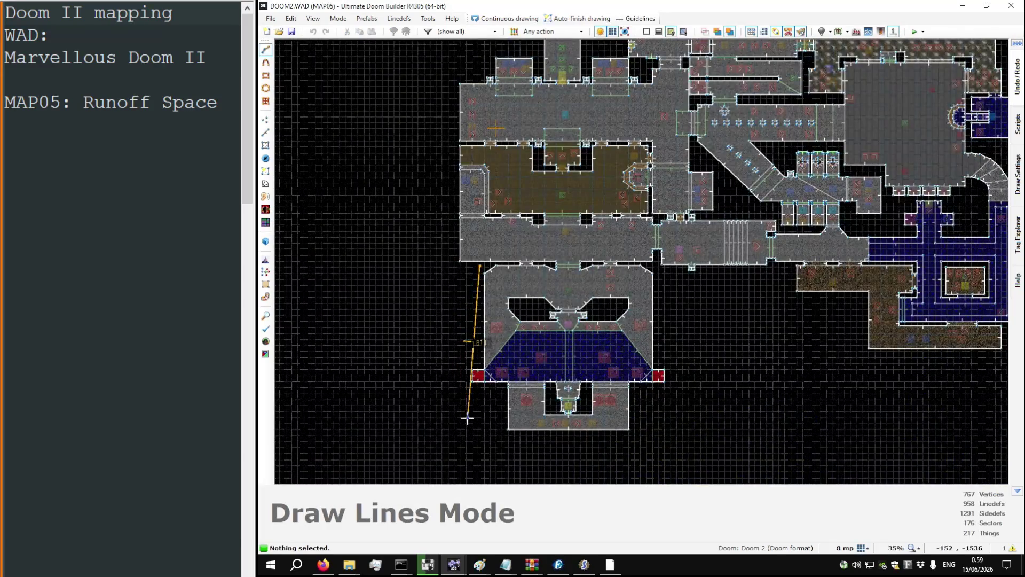
{"action": "scroll", "coordinate": [468, 419], "scroll_direction": "up", "scroll_amount": 8}
{"action": "scroll", "coordinate": [479, 346], "scroll_direction": "down", "scroll_amount": 2}
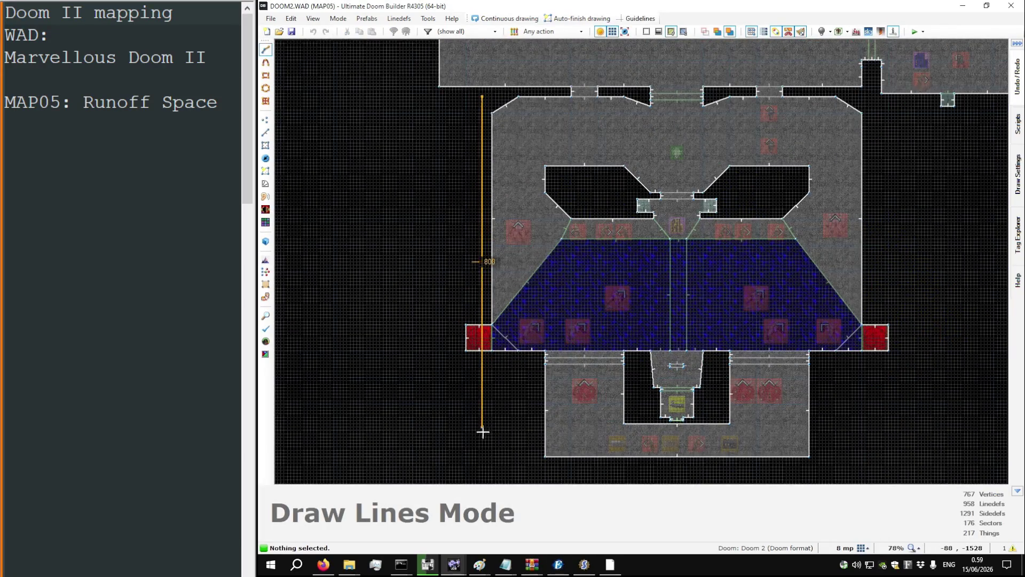
Step: Back in marvdoom.wad, drag the pool's south linedef farther south
{"action": "key", "text": "alt+Tab"}
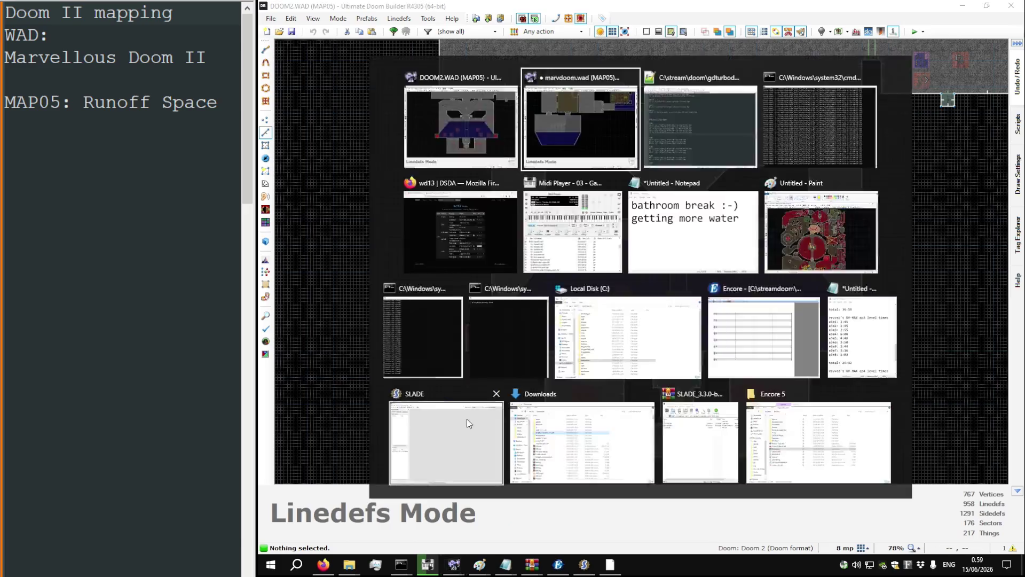
{"action": "scroll", "coordinate": [502, 313], "scroll_direction": "down", "scroll_amount": 3}
{"action": "scroll", "coordinate": [521, 336], "scroll_direction": "up", "scroll_amount": 3}
{"action": "left_click_drag", "start_coordinate": [549, 330], "coordinate": [549, 354]}
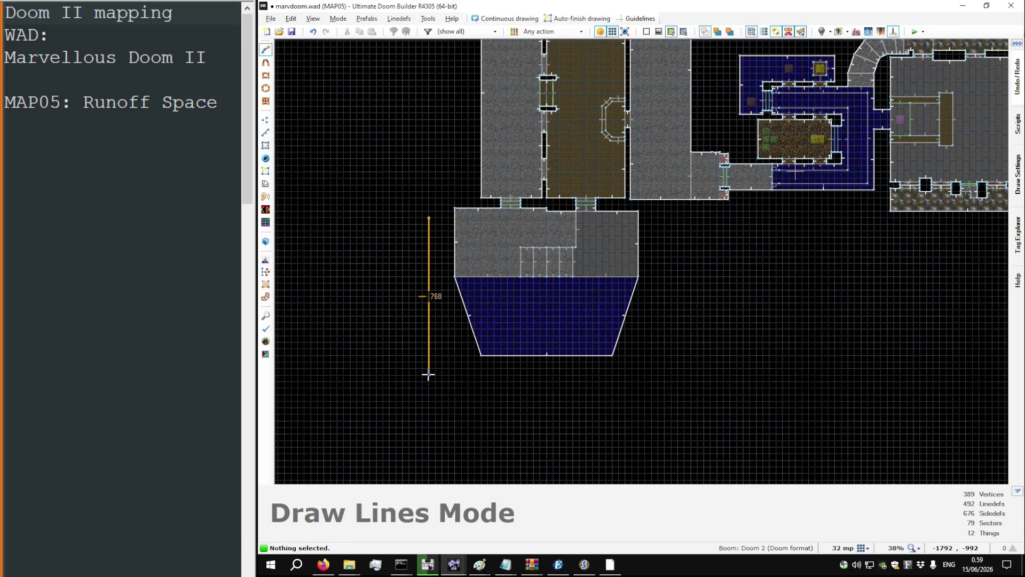
Step: In 3D, paste BIGBRIK2 onto the wall beside the tech-panel doorway
{"action": "key", "text": "q"}
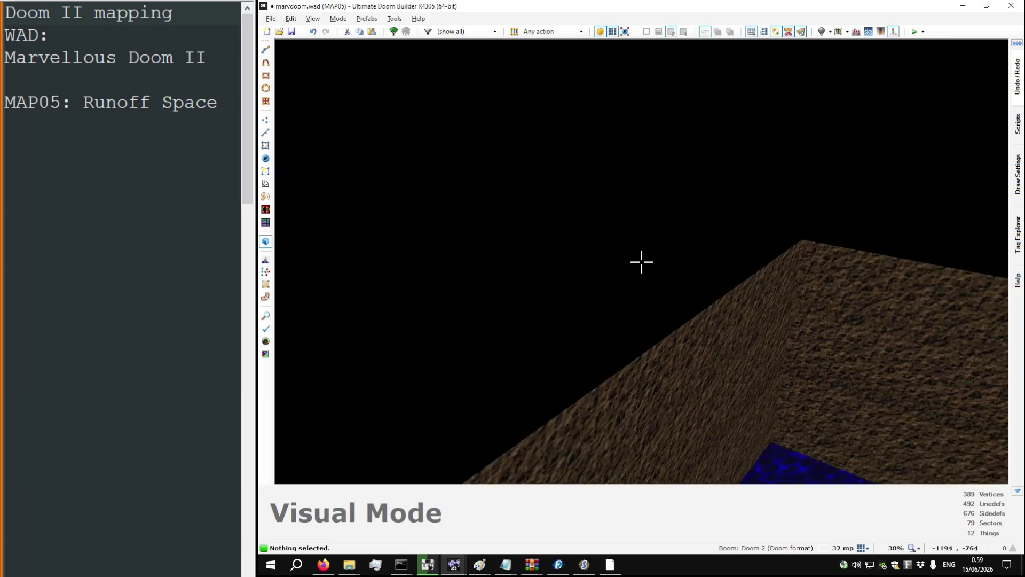
{"action": "key", "text": "w"}
{"action": "key", "text": "w"}
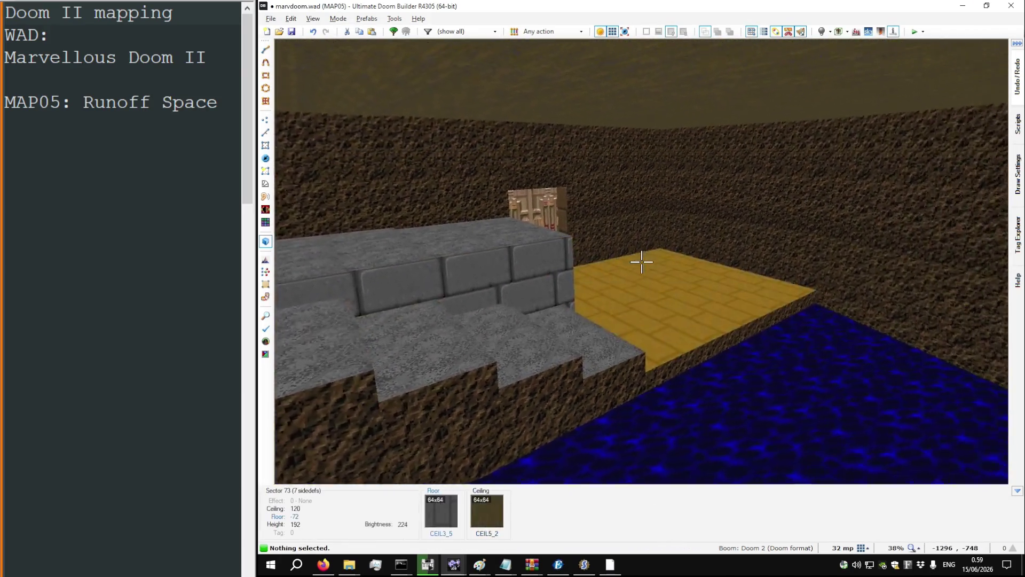
{"action": "key", "text": "w"}
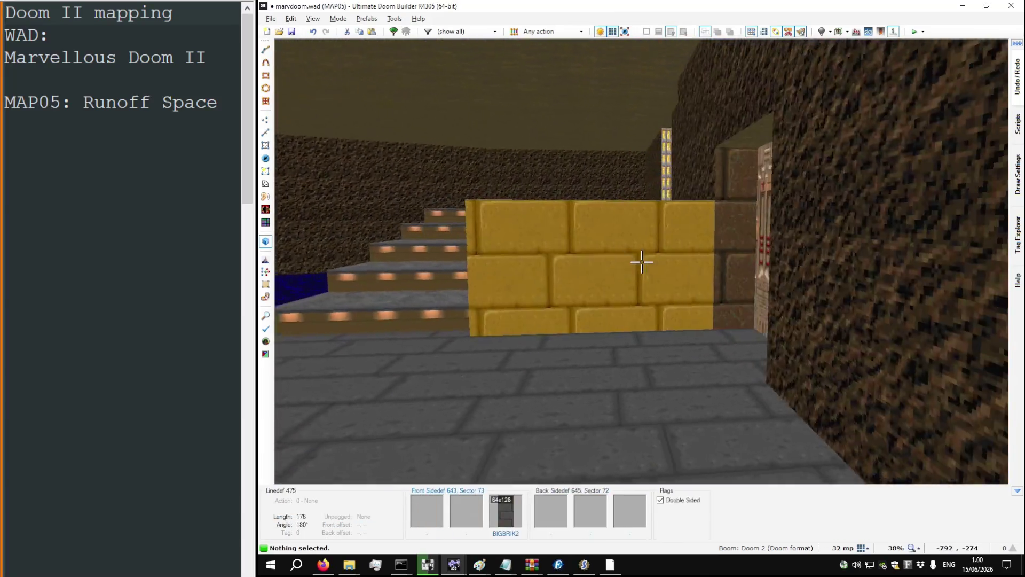
{"action": "key", "text": "w"}
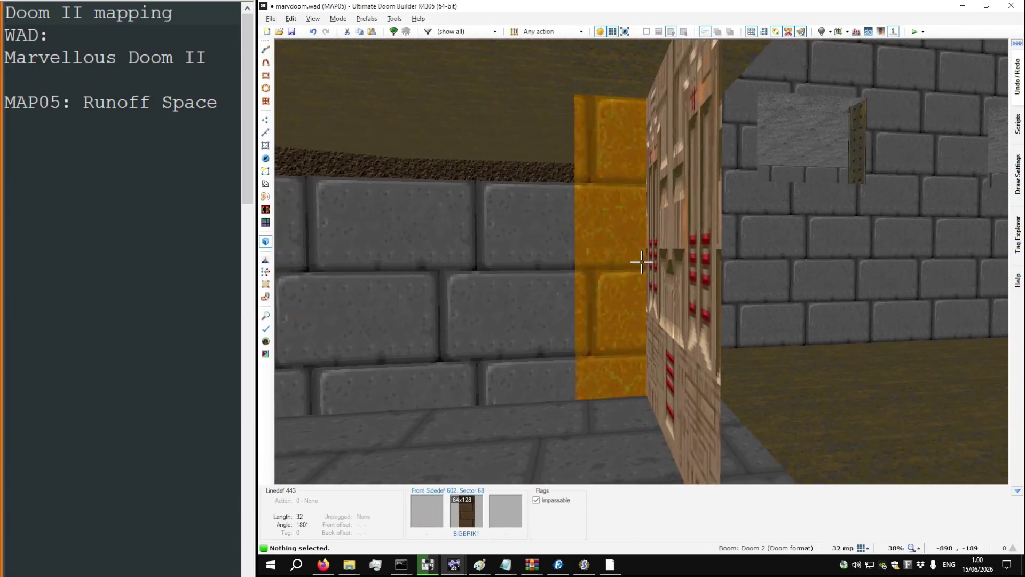
{"action": "key", "text": "w"}
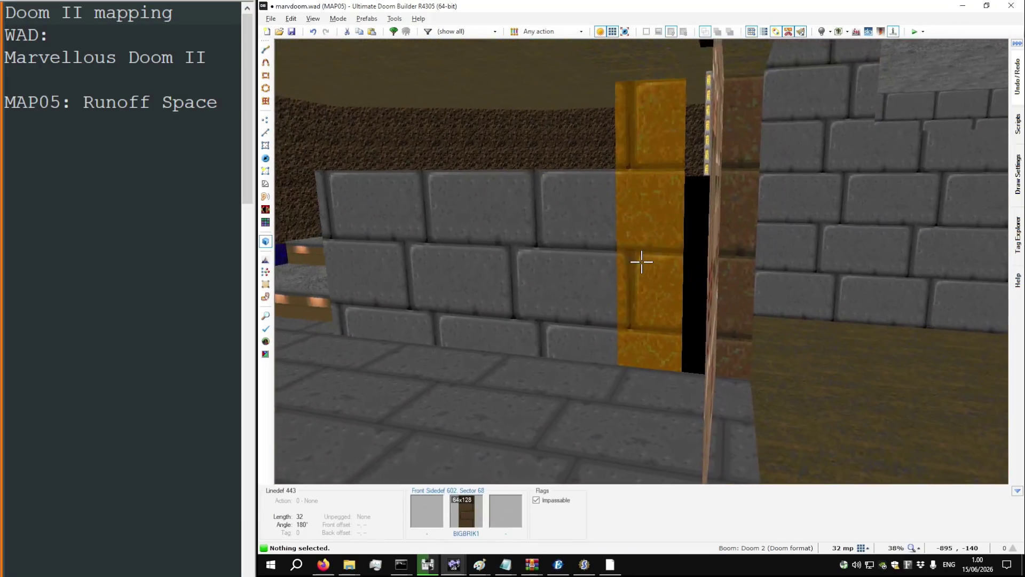
{"action": "key", "text": "w"}
{"action": "key", "text": "ctrl+v"}
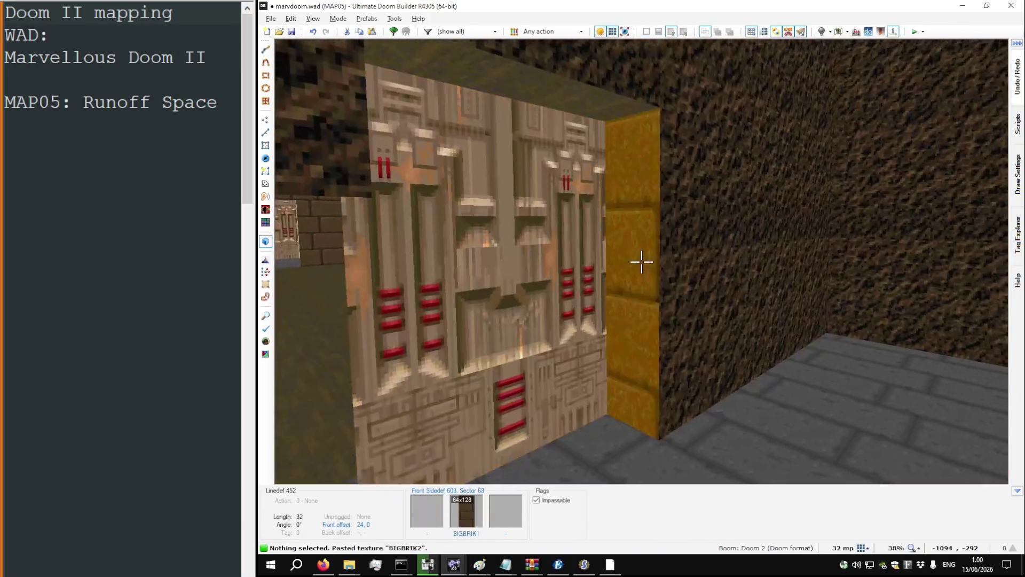
Step: Inspect the stairs and open the properties of the pillar's side wall
{"action": "key", "text": "s"}
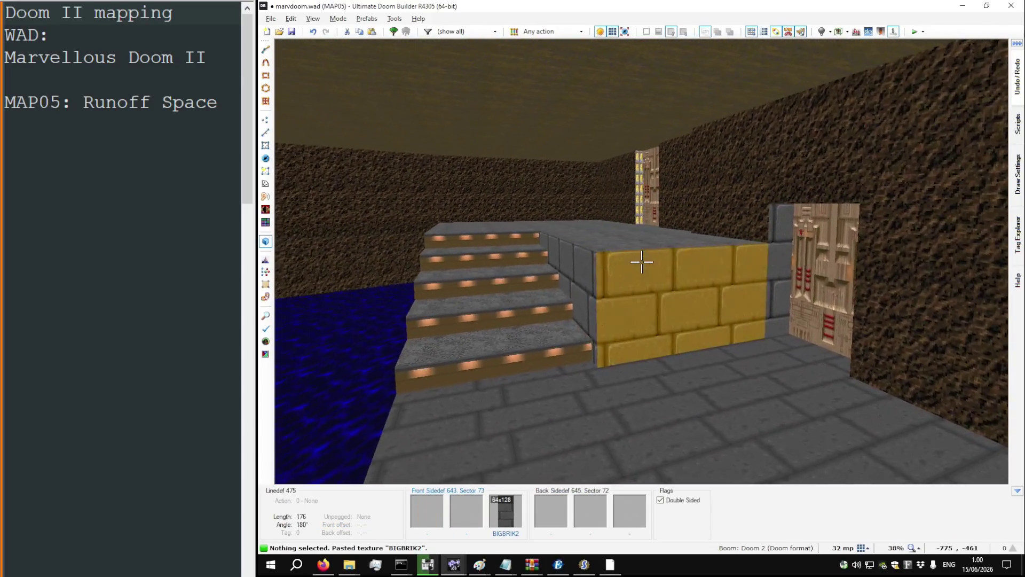
{"action": "key", "text": "w"}
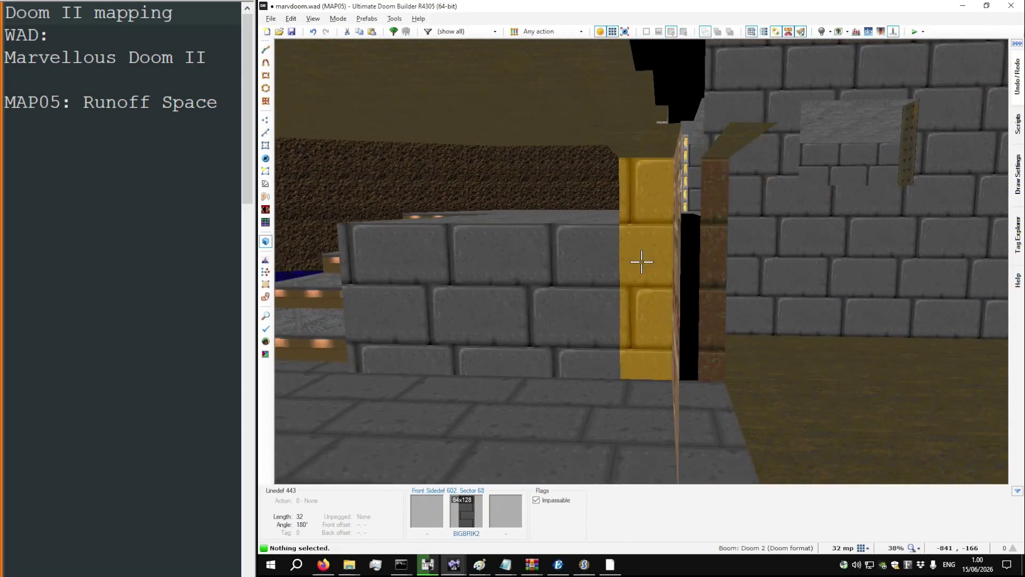
{"action": "right_click", "coordinate": [641, 261]}
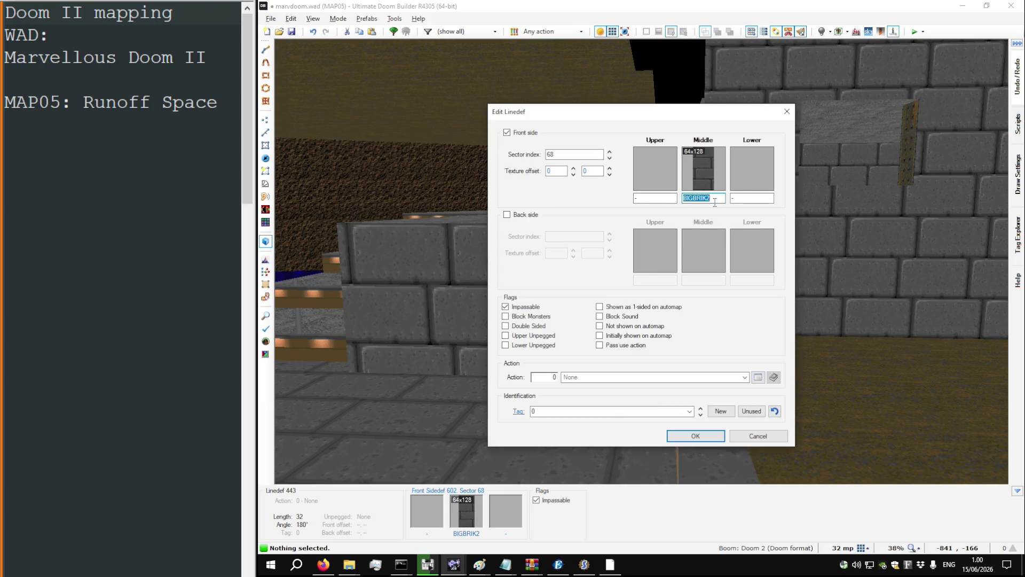
Step: Set the pillar side's middle texture to SUPPORT3 and copy it onto the other pillar face
{"action": "type", "text": "3"}
{"action": "key", "text": "Return"}
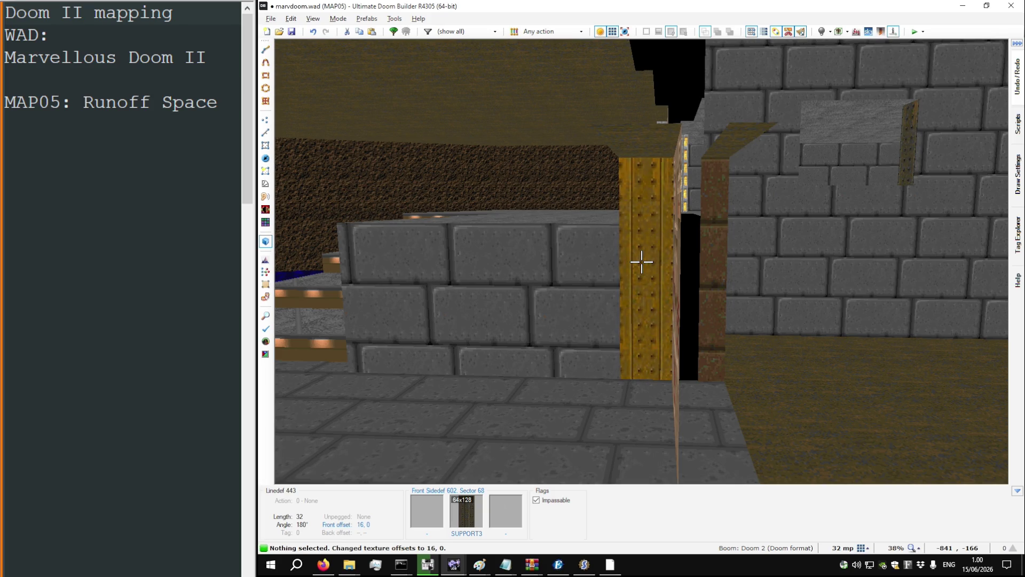
{"action": "key", "text": "w"}
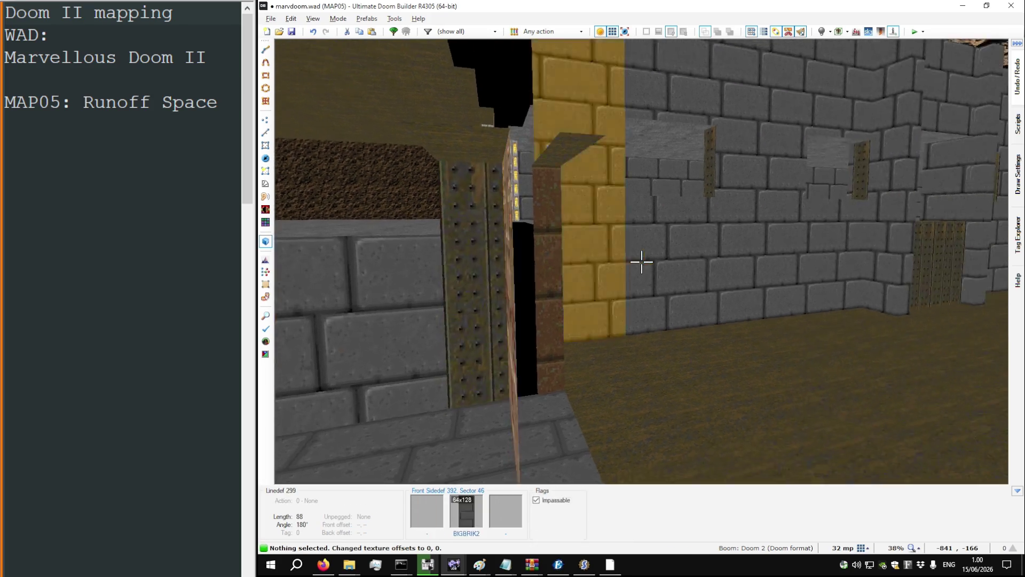
{"action": "key", "text": "ctrl+c"}
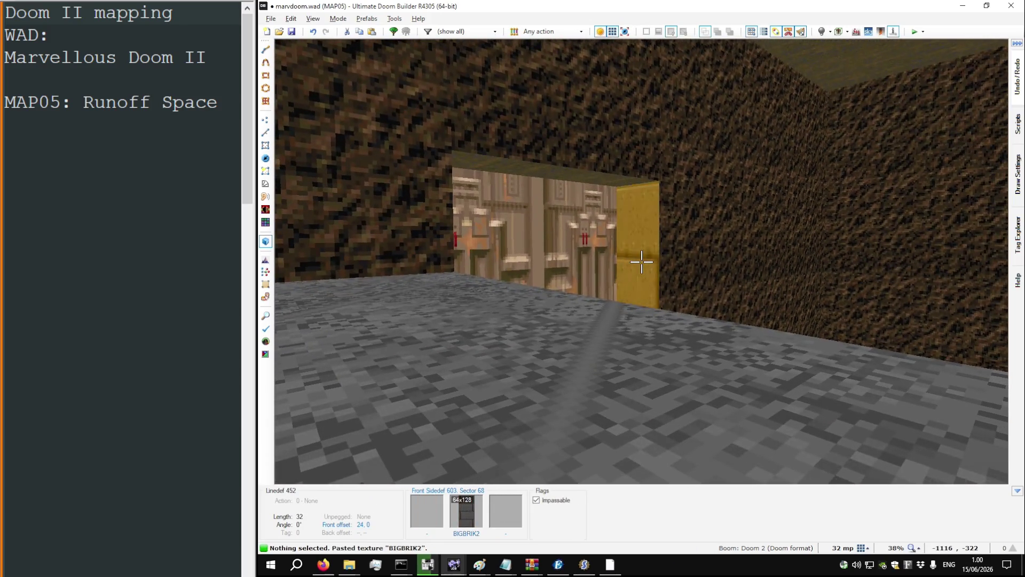
{"action": "key", "text": "w"}
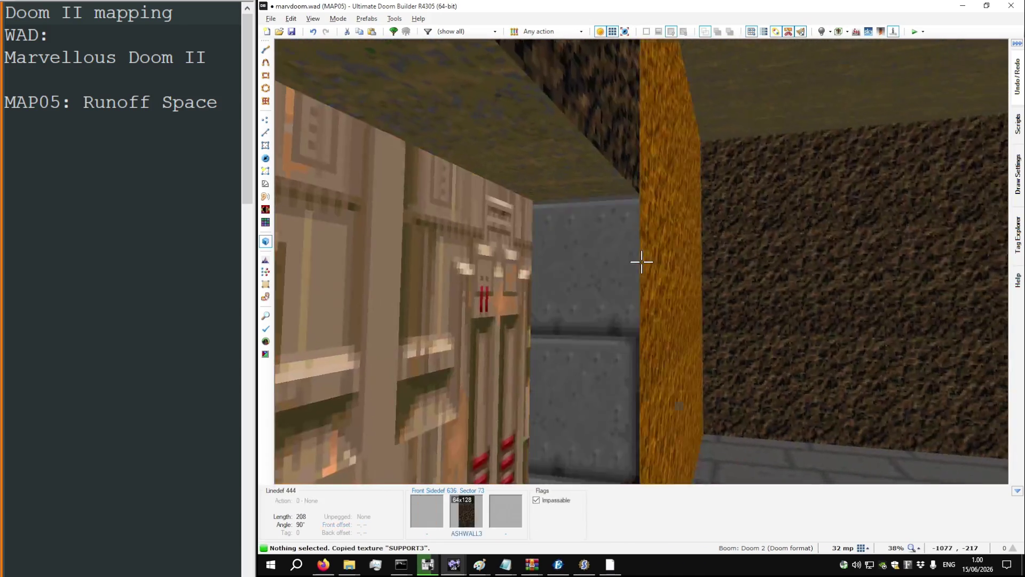
{"action": "key", "text": "ctrl+v"}
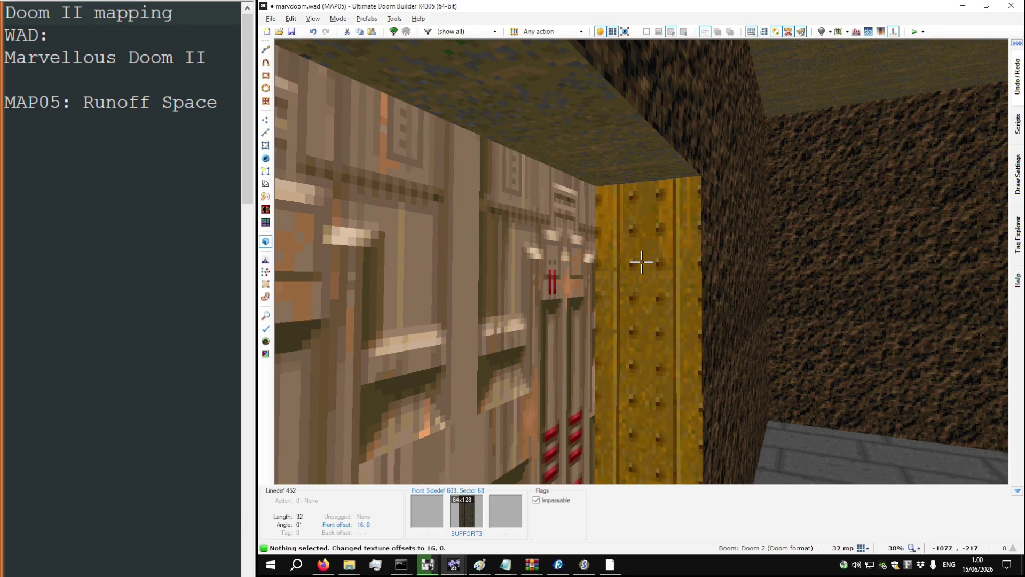
Step: Inspect the water pit and its walls from inside in 3D
{"action": "key", "text": "s"}
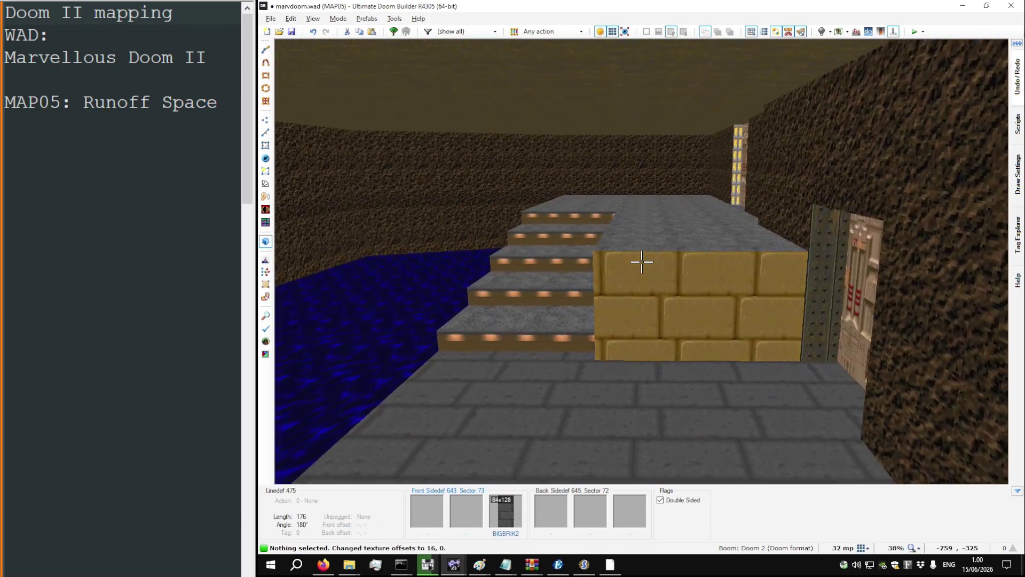
{"action": "key", "text": "w"}
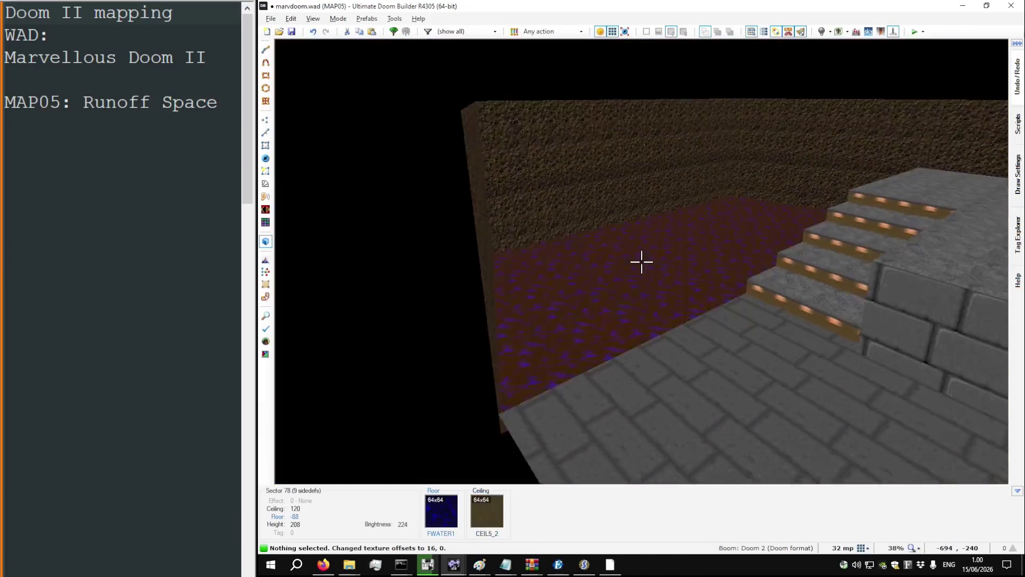
{"action": "key", "text": "s"}
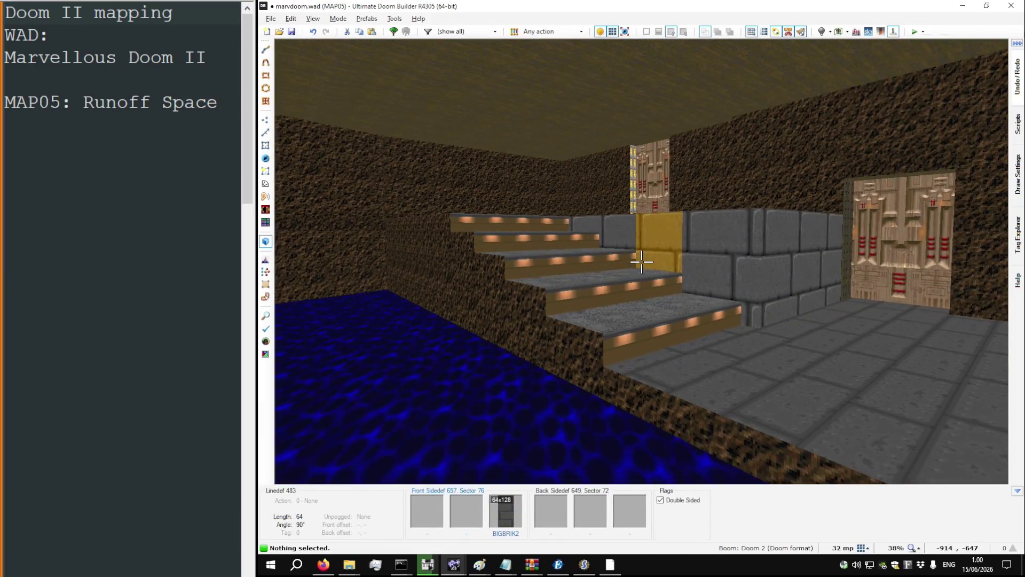
{"action": "key", "text": "w"}
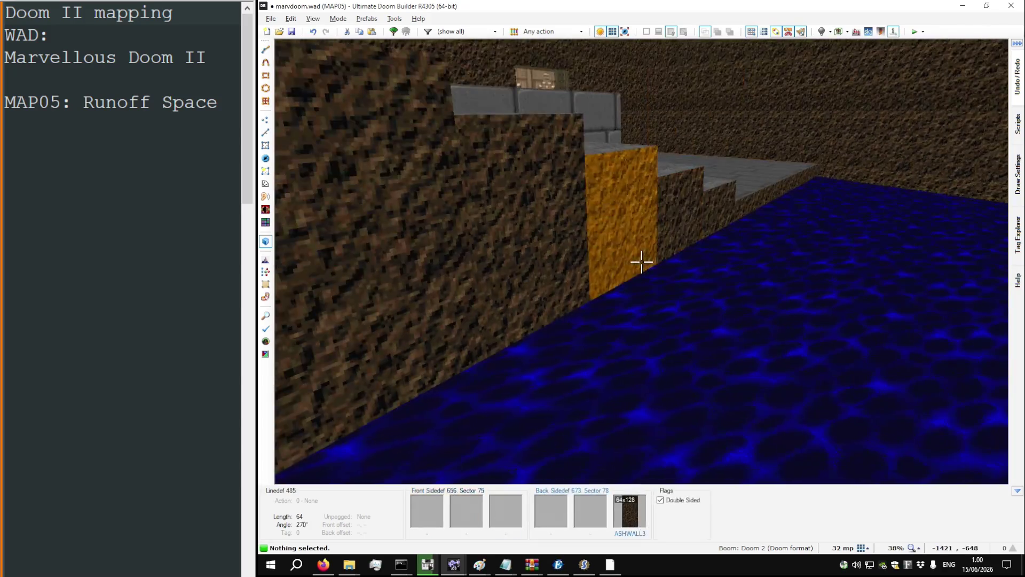
{"action": "key", "text": "s"}
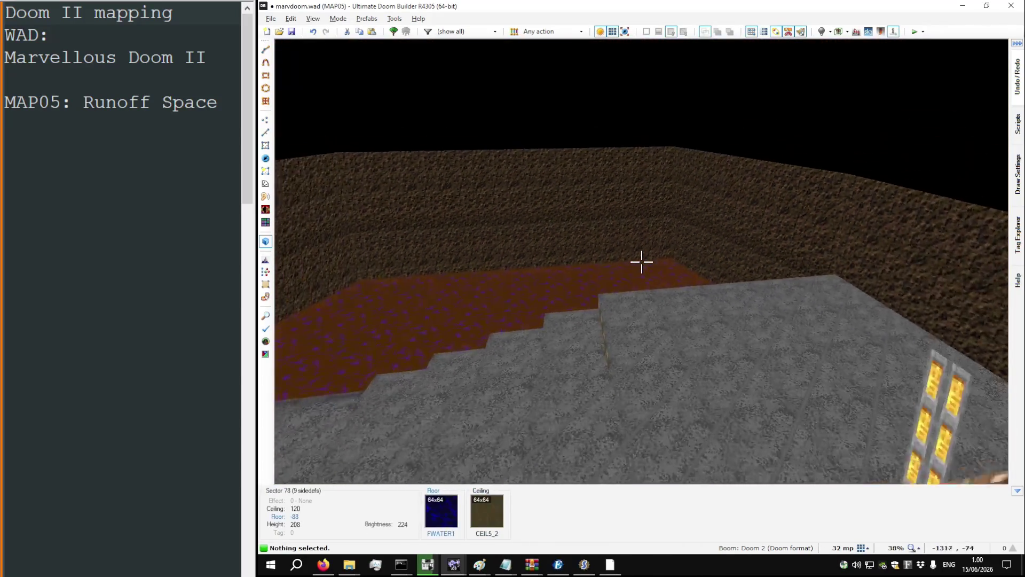
{"action": "key", "text": "w"}
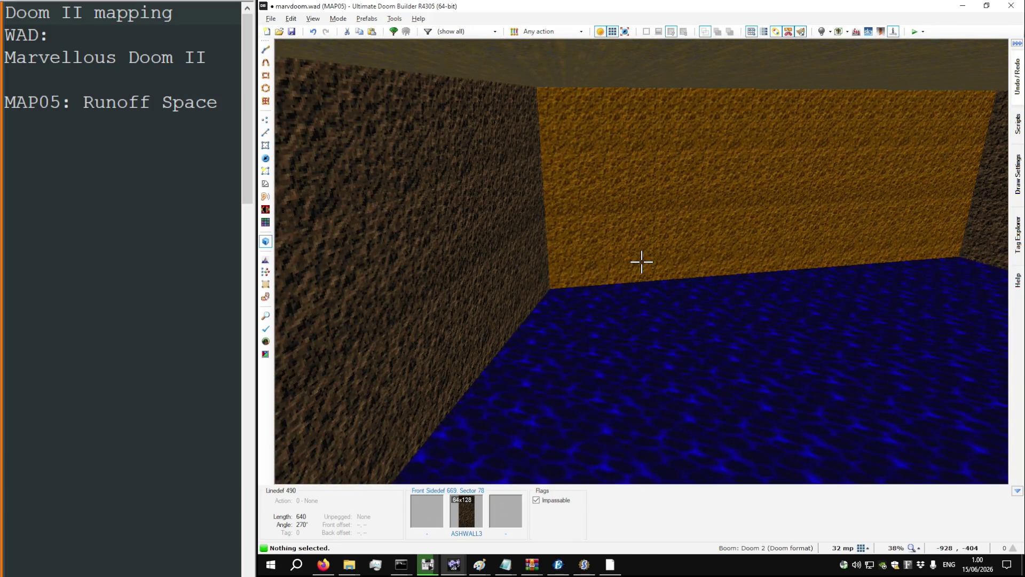
Step: Draw a 192x128 rectangular sector off the pool's bottom edge
{"action": "key", "text": "s"}
{"action": "key", "text": "s"}
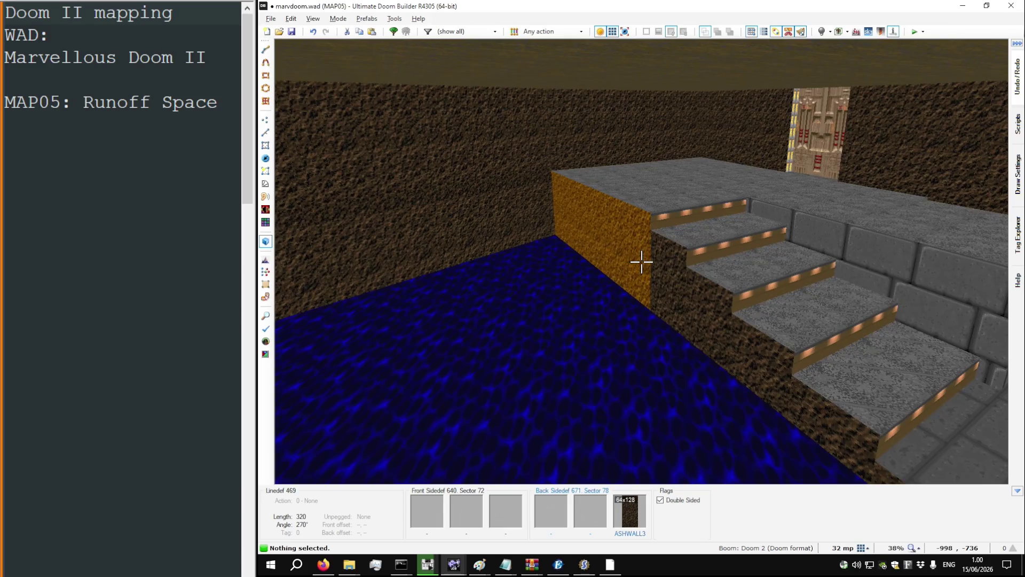
{"action": "key", "text": "w"}
{"action": "key", "text": "q"}
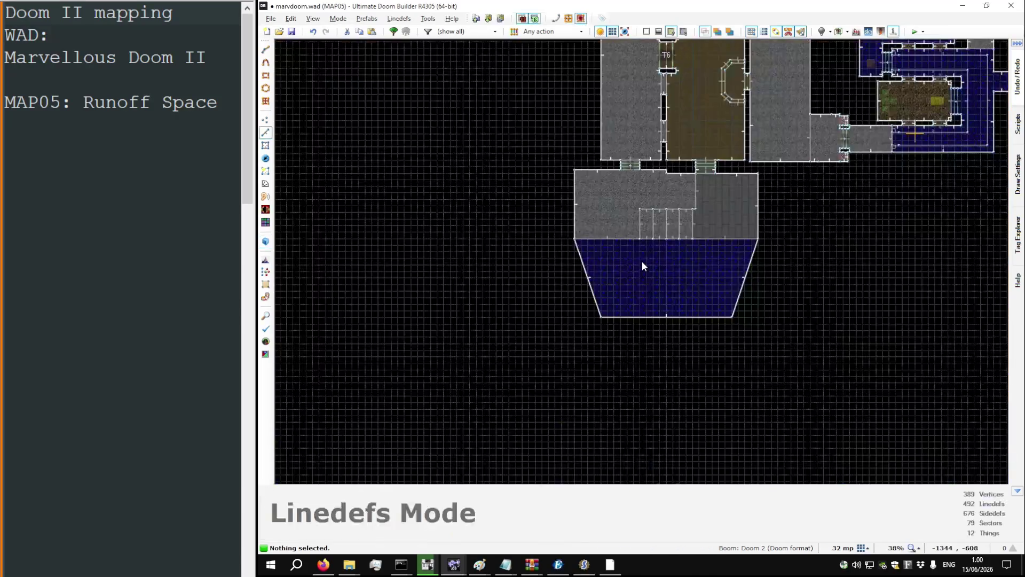
{"action": "scroll", "coordinate": [642, 261], "scroll_direction": "down", "scroll_amount": 2}
{"action": "scroll", "coordinate": [632, 232], "scroll_direction": "up", "scroll_amount": 5}
{"action": "scroll", "coordinate": [635, 280], "scroll_direction": "up", "scroll_amount": 3}
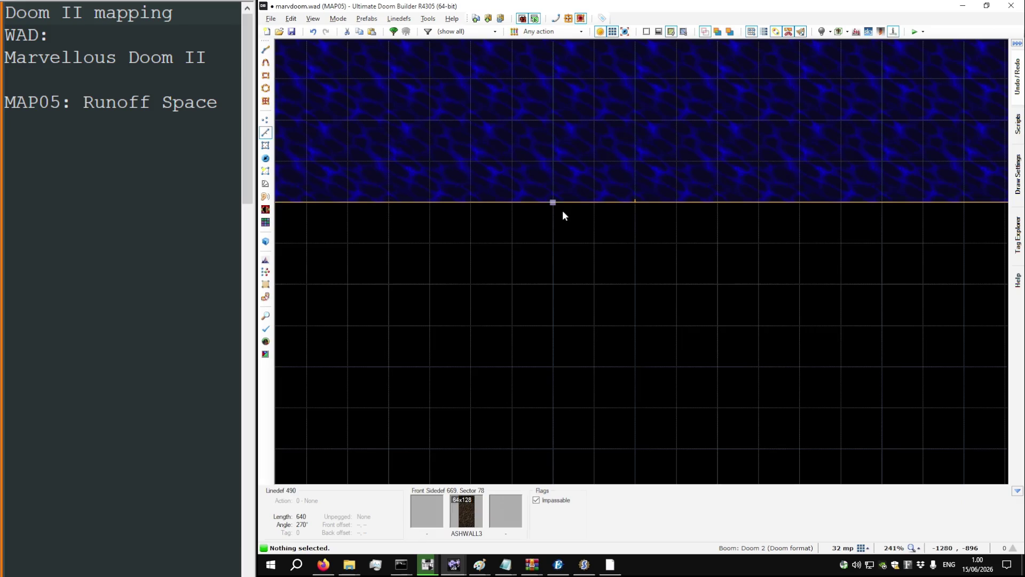
{"action": "key", "text": "d"}
{"action": "scroll", "coordinate": [554, 211], "scroll_direction": "down", "scroll_amount": 3}
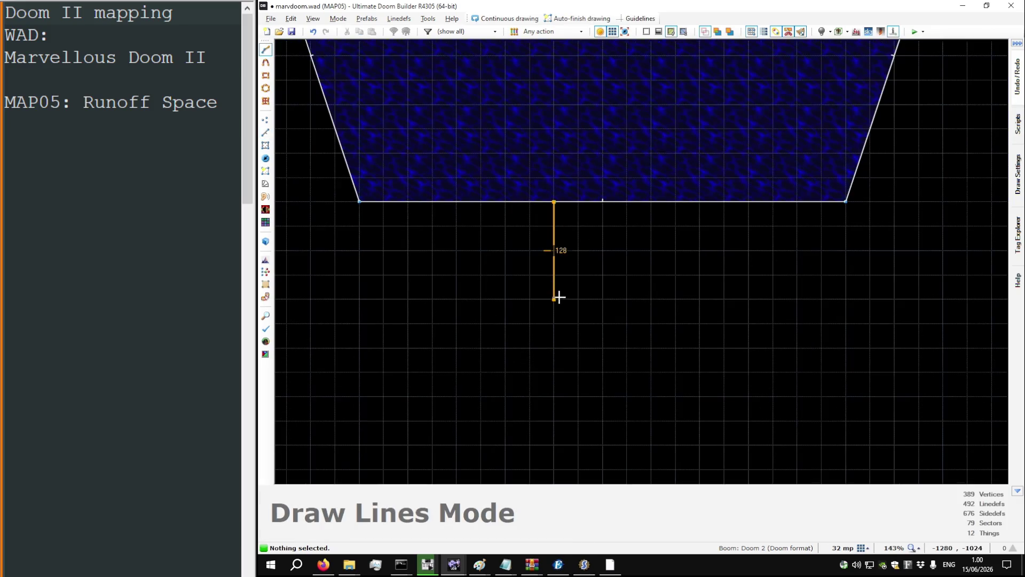
{"action": "left_click", "coordinate": [544, 211]}
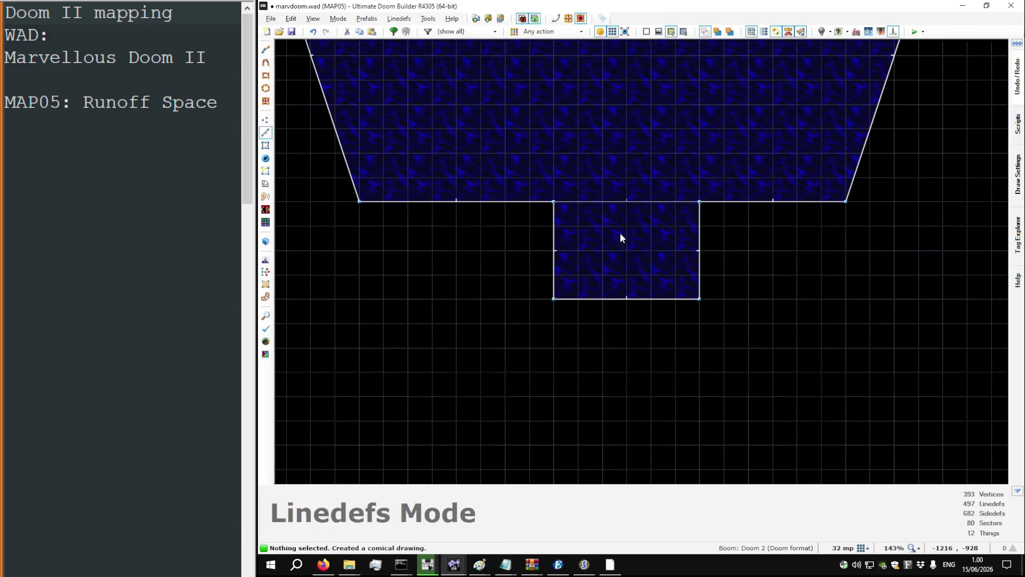
Step: In 3D, raise the new sector's floor to height 40
{"action": "key", "text": "w"}
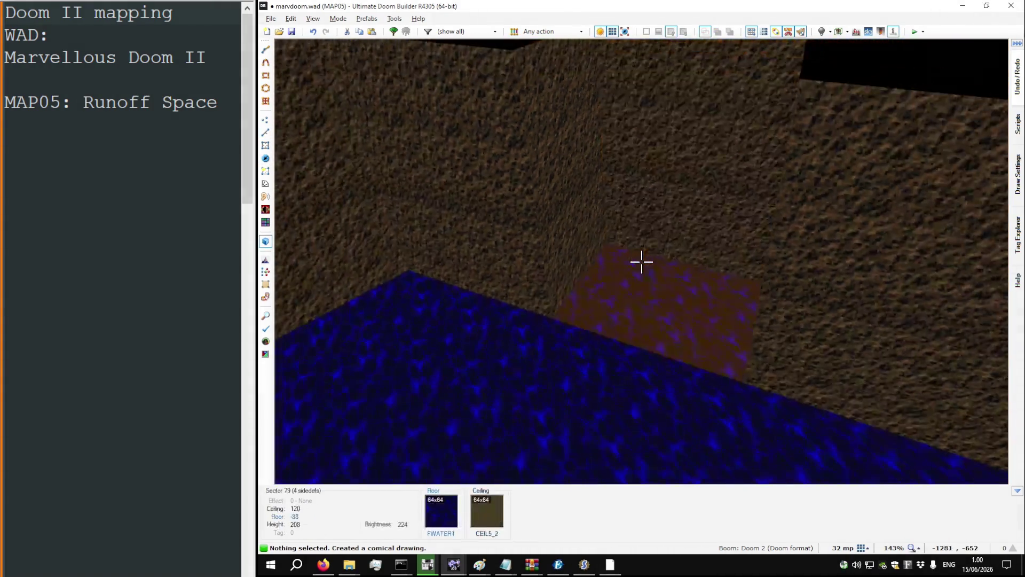
{"action": "left_click", "coordinate": [642, 262]}
{"action": "scroll", "coordinate": [641, 262], "scroll_direction": "down", "scroll_amount": 4}
{"action": "scroll", "coordinate": [641, 261], "scroll_direction": "up", "scroll_amount": 9}
{"action": "key", "text": "w"}
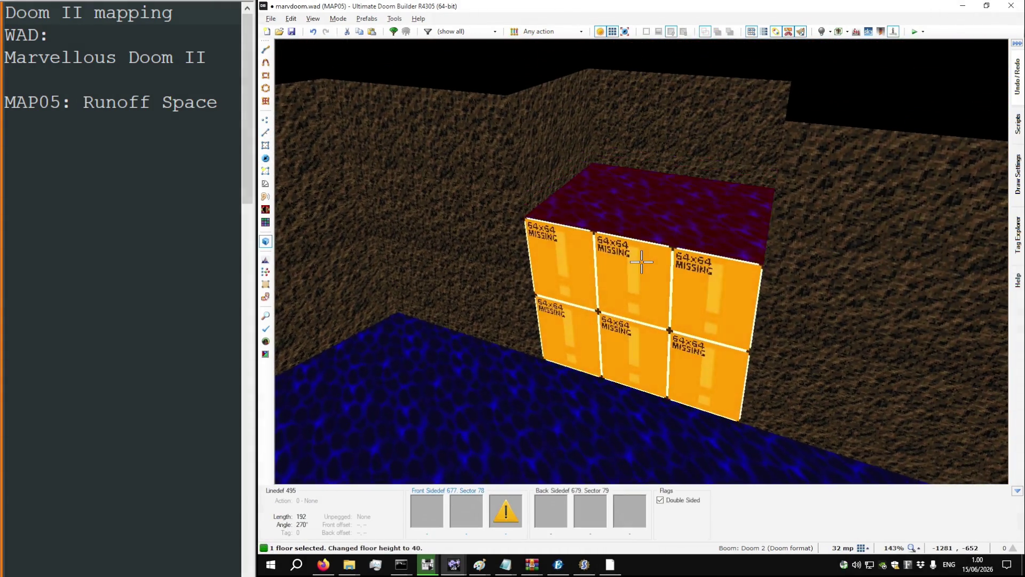
Step: Add a new thing inside the raised alcove on the 2D map
{"action": "key", "text": "w"}
{"action": "scroll", "coordinate": [643, 262], "scroll_direction": "down", "scroll_amount": 1}
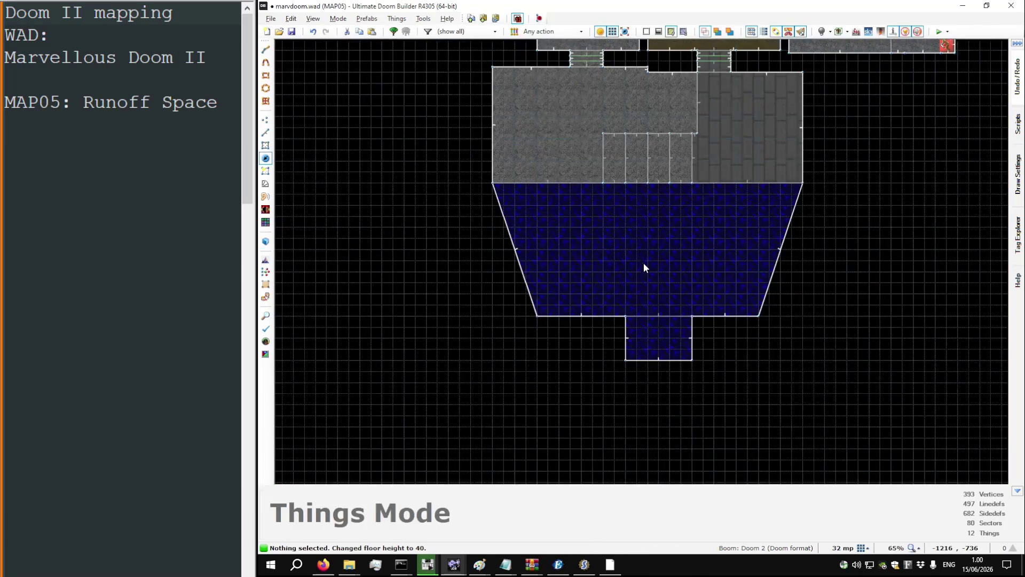
{"action": "scroll", "coordinate": [645, 345], "scroll_direction": "up", "scroll_amount": 2}
{"action": "double_click", "coordinate": [646, 345]}
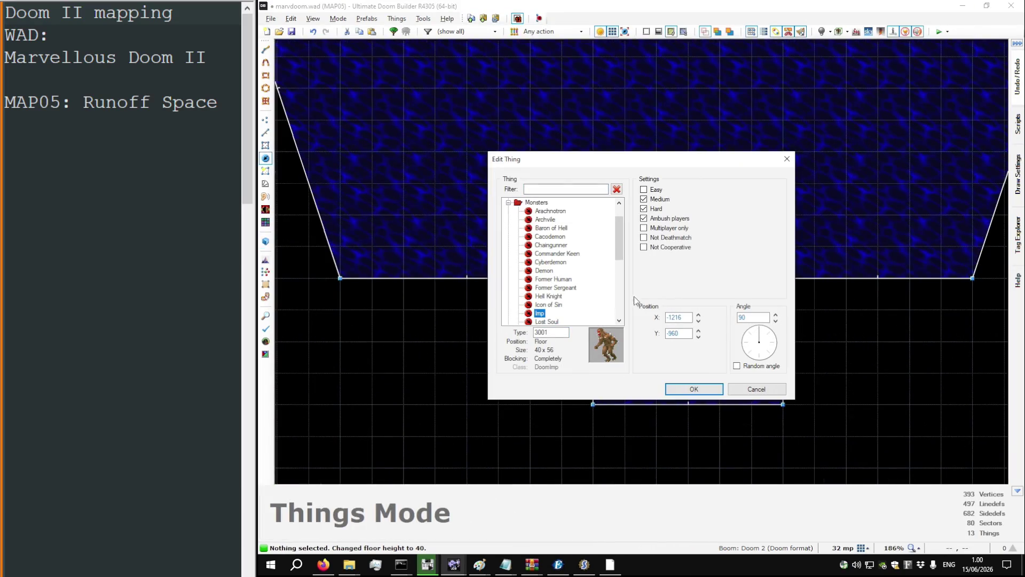
Step: Set up two Cacodemons side by side in the alcove on a finer grid
{"action": "double_click", "coordinate": [542, 237]}
{"action": "key", "text": "bracketleft"}
{"action": "mouse_move", "coordinate": [656, 332]}
{"action": "left_mouse_down"}
{"action": "mouse_move", "coordinate": [646, 336]}
{"action": "mouse_move", "coordinate": [744, 341]}
{"action": "left_mouse_up"}
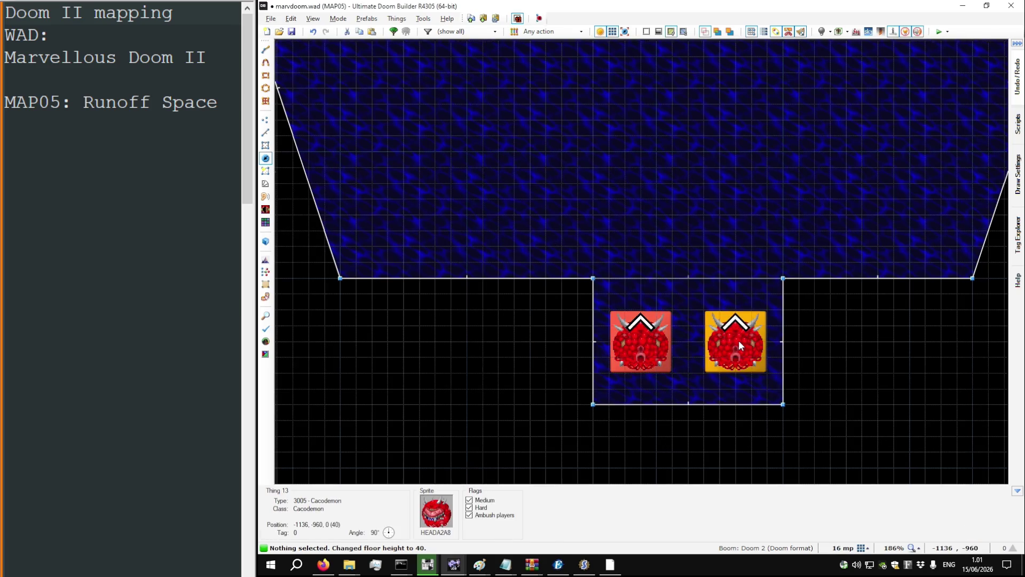
{"action": "double_click", "coordinate": [739, 341]}
{"action": "left_click", "coordinate": [694, 389]}
{"action": "double_click", "coordinate": [641, 340]}
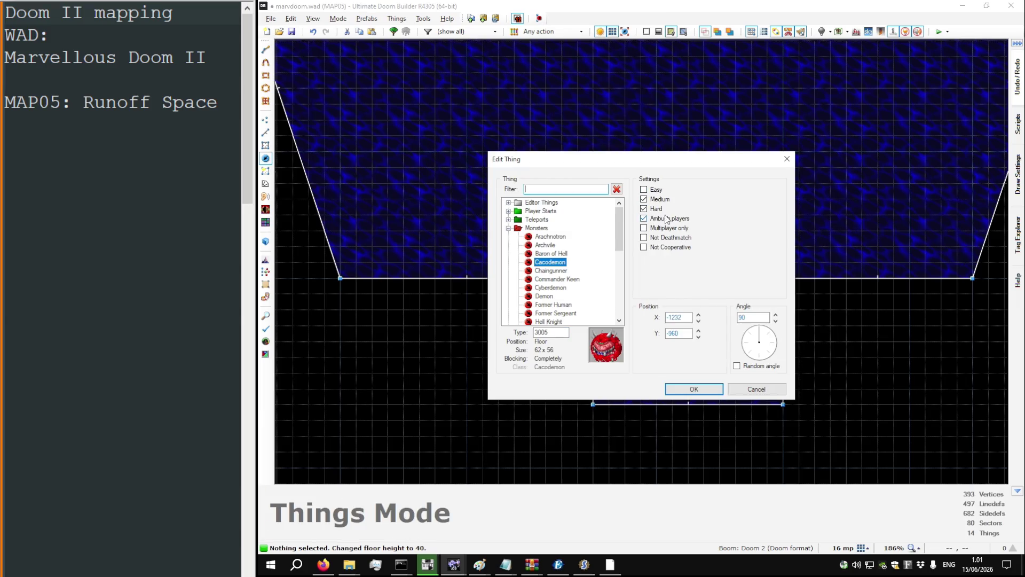
{"action": "left_click", "coordinate": [695, 389]}
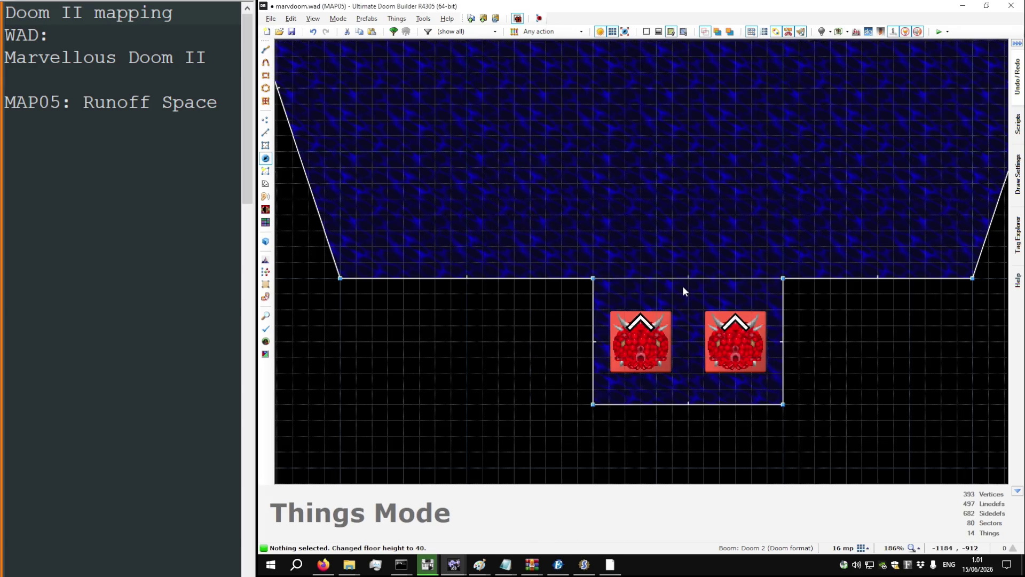
Step: Save the map and place a yellow keycard between the two Cacodemons
{"action": "key", "text": "ctrl+s"}
{"action": "key", "text": "w"}
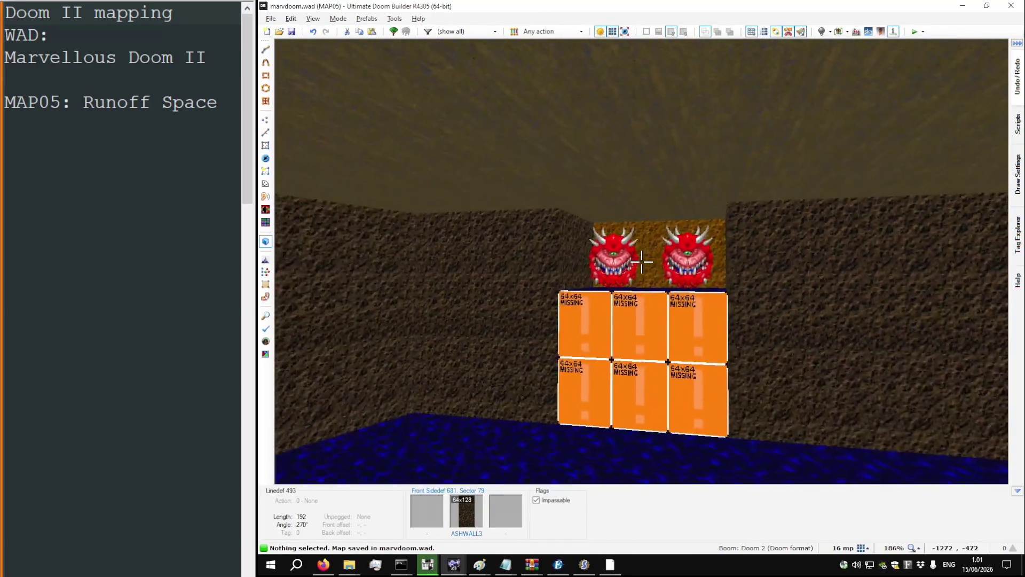
{"action": "key", "text": "w"}
{"action": "scroll", "coordinate": [643, 265], "scroll_direction": "down", "scroll_amount": 3}
{"action": "scroll", "coordinate": [652, 336], "scroll_direction": "up", "scroll_amount": 5}
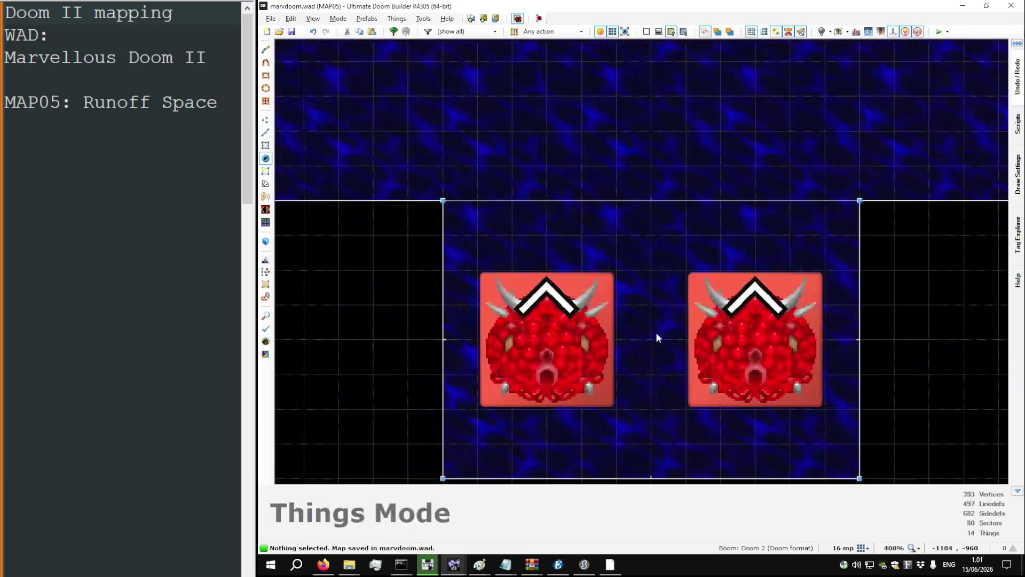
{"action": "key", "text": "Insert"}
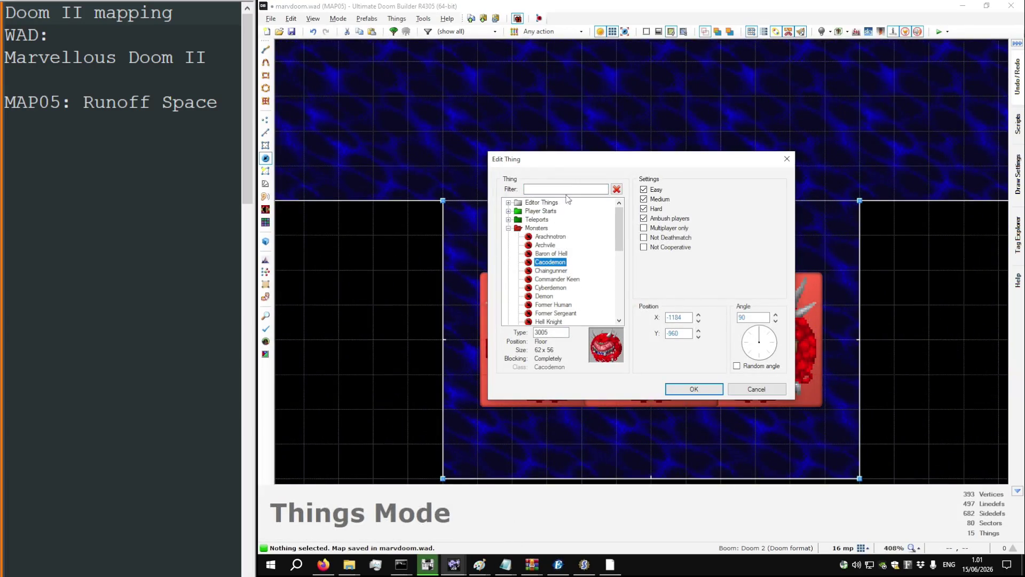
{"action": "double_click", "coordinate": [557, 204]}
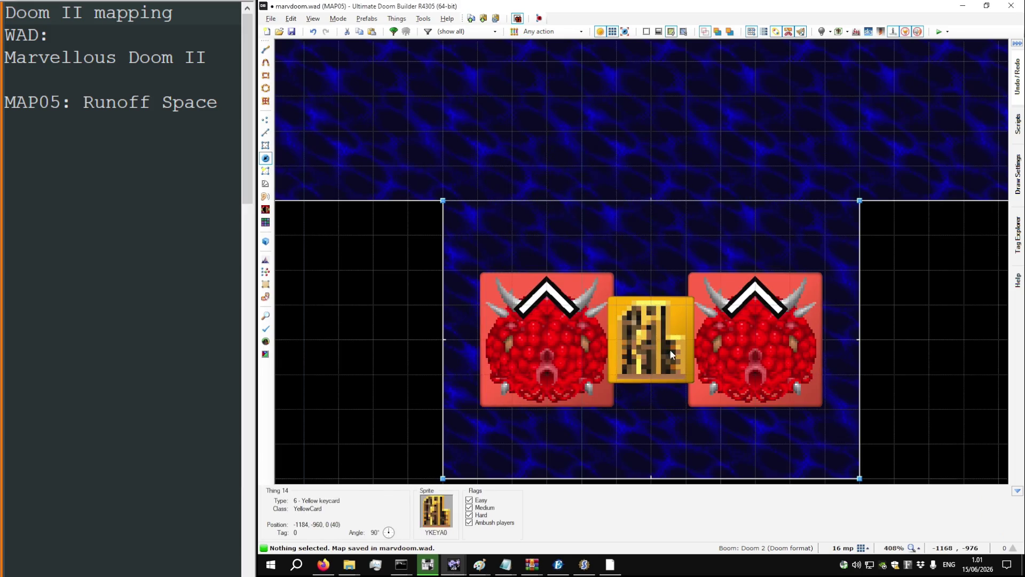
Step: Apply ASHWALL3 to the ledge walls and FLAT1 to the platform floor
{"action": "key", "text": "w"}
{"action": "key", "text": "s"}
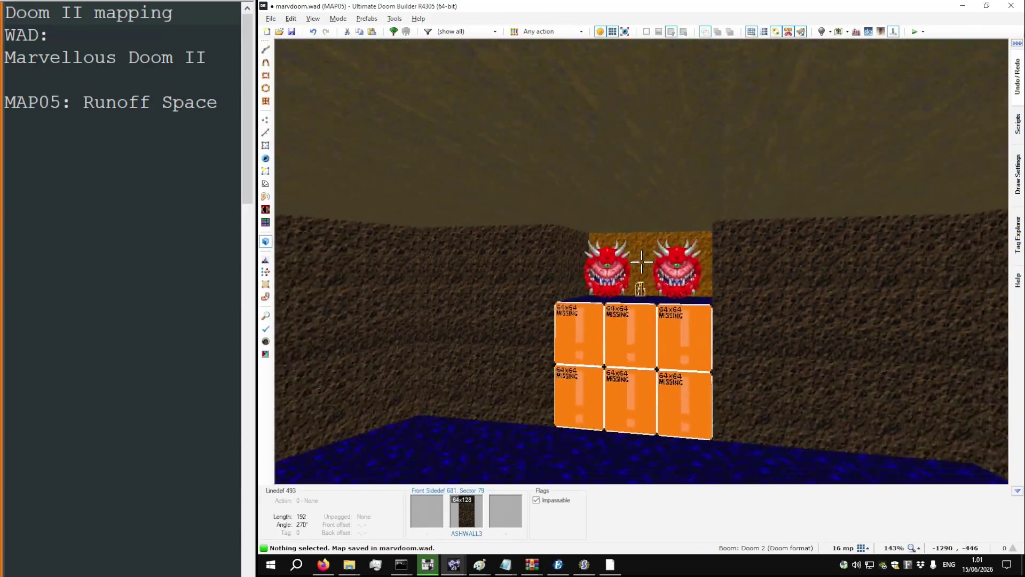
{"action": "key", "text": "ctrl+v"}
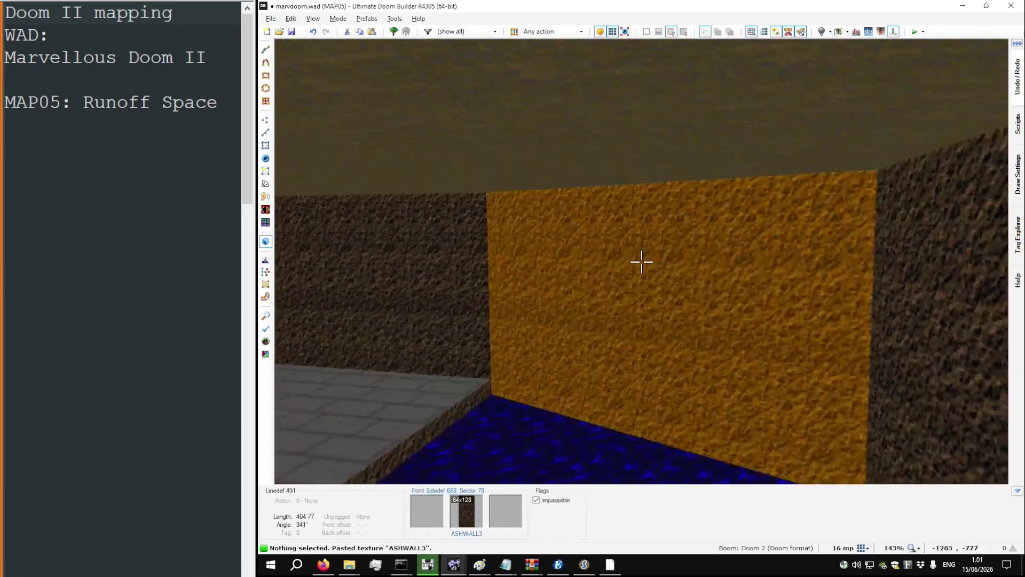
{"action": "key", "text": "ctrl+v"}
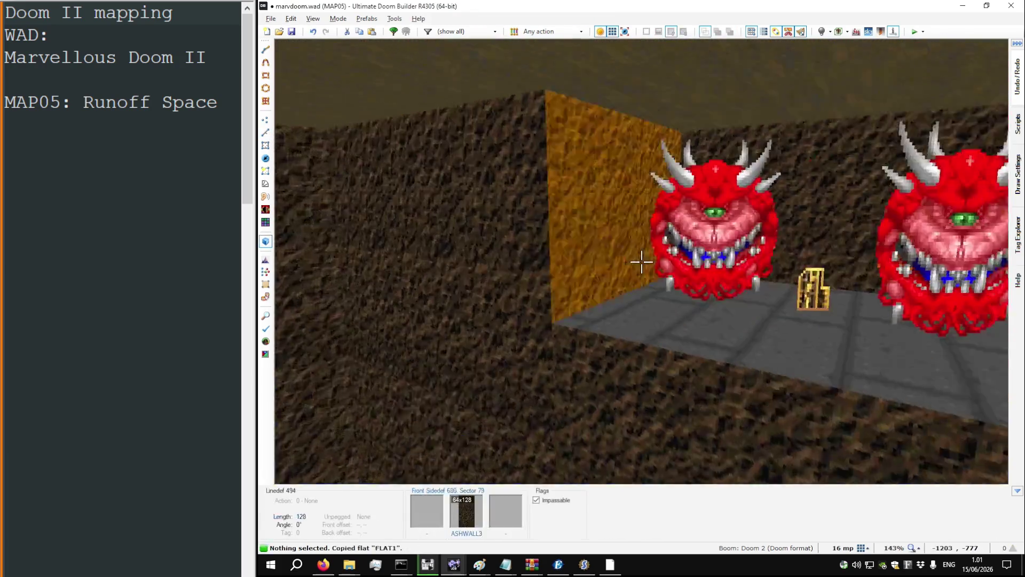
{"action": "key", "text": "ctrl+v"}
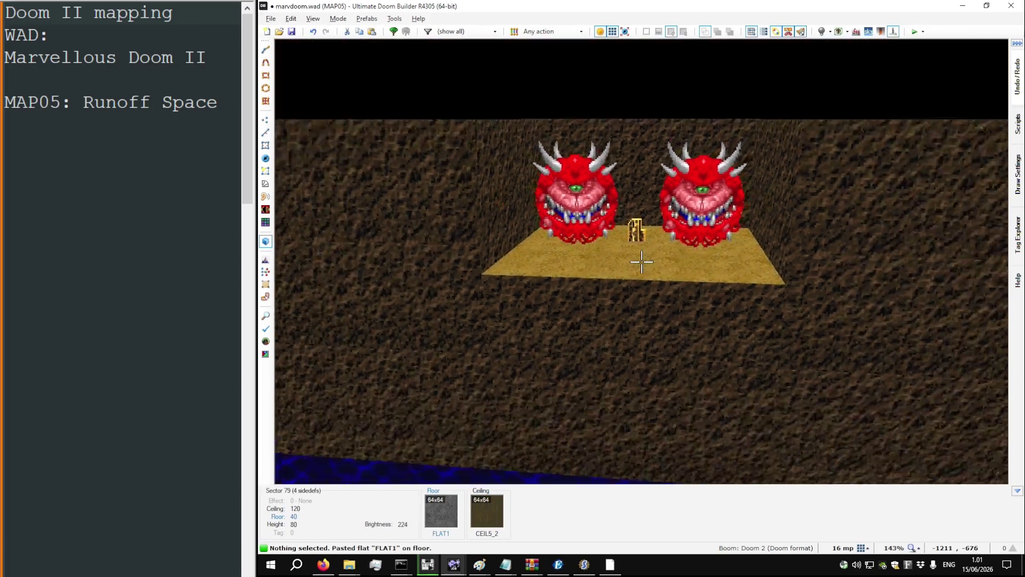
Step: Make the platform's orange front wall lower-unpegged
{"action": "key", "text": "s"}
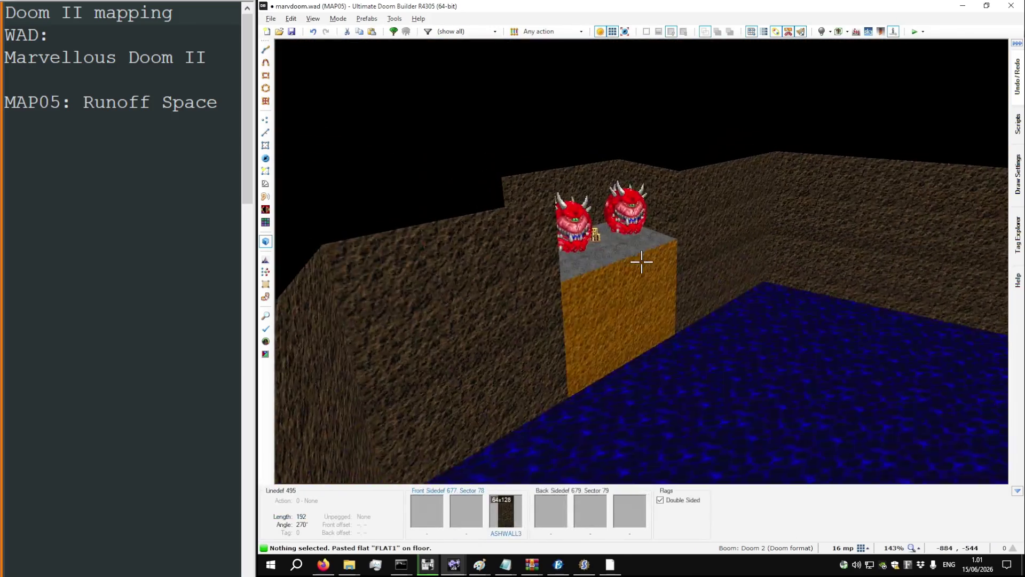
{"action": "key", "text": "w"}
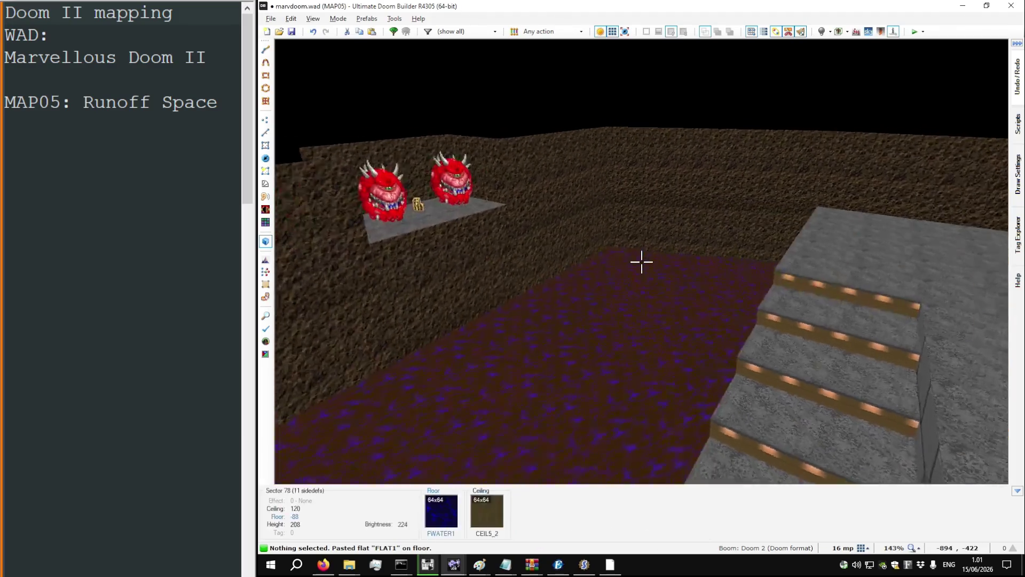
{"action": "key", "text": "s"}
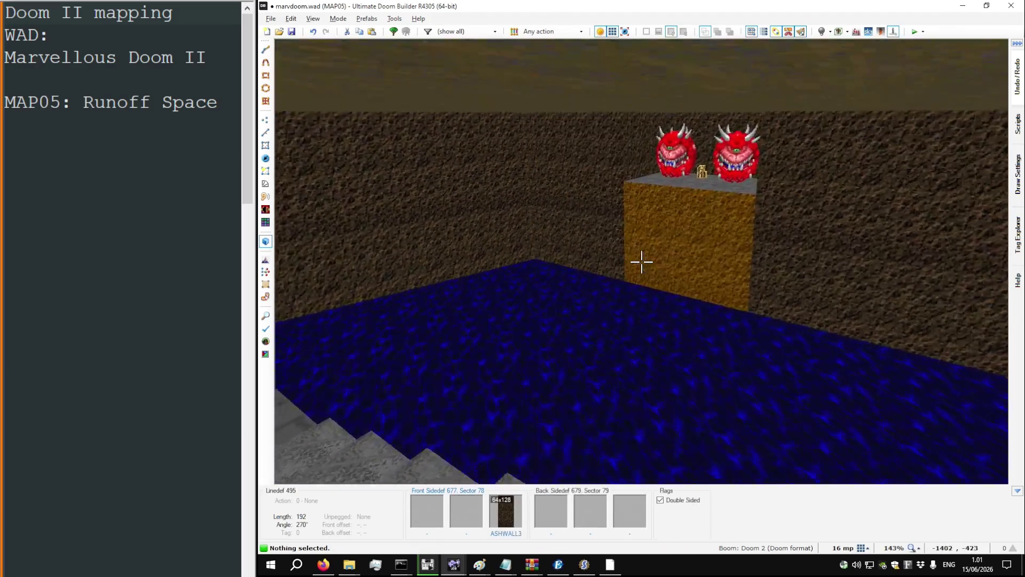
{"action": "key", "text": "w"}
{"action": "key", "text": "l"}
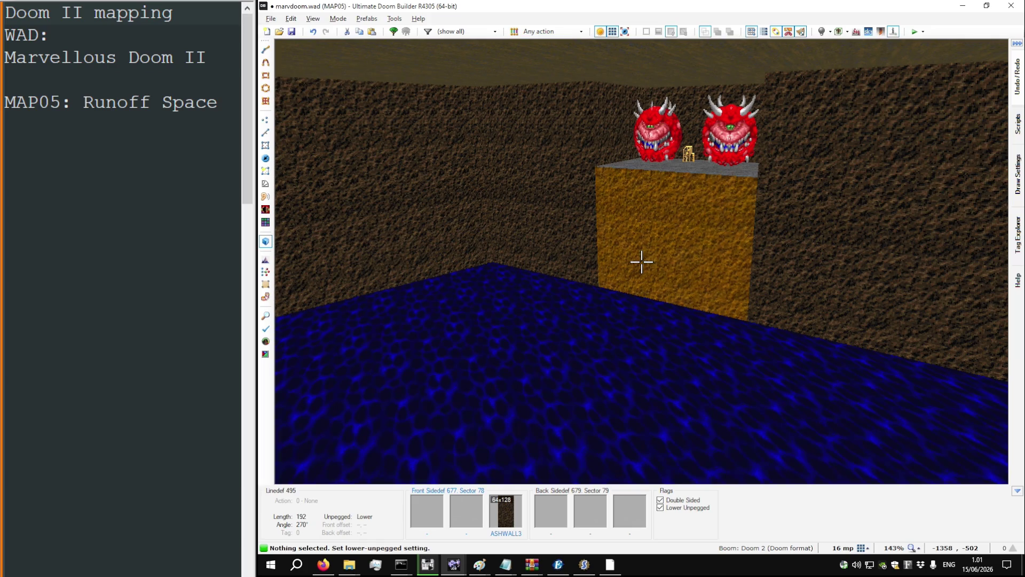
{"action": "key", "text": "w"}
Step: Look over the platform and water, then return to 2D Linedefs mode
{"action": "mouse_move", "coordinate": [641, 261]}
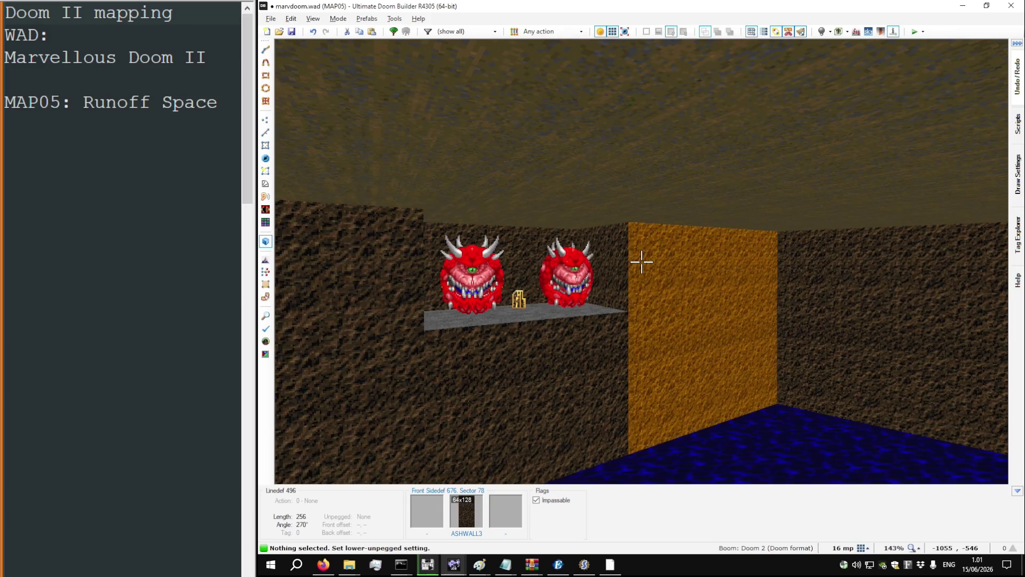
{"action": "key", "text": "w"}
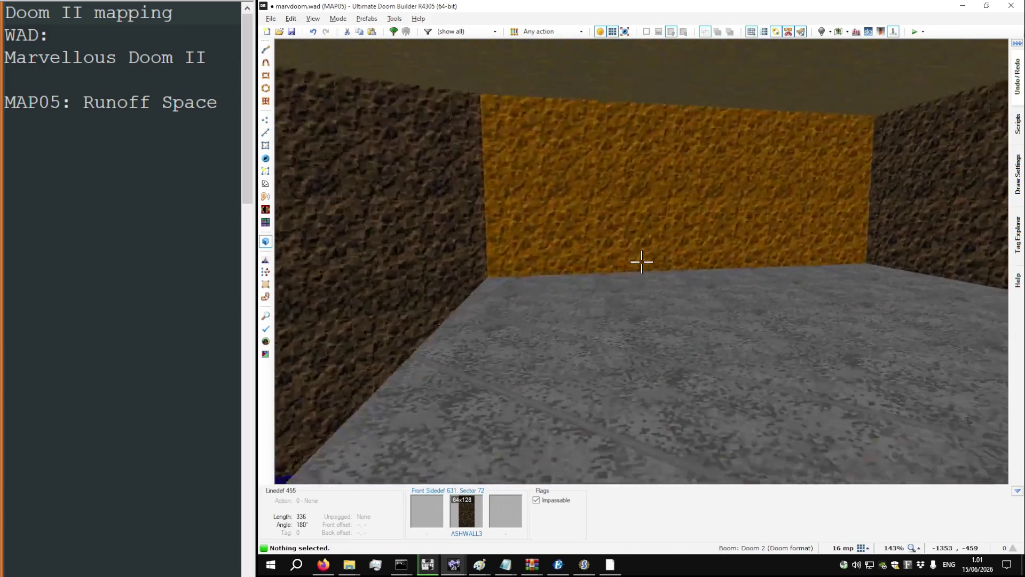
{"action": "key", "text": "s"}
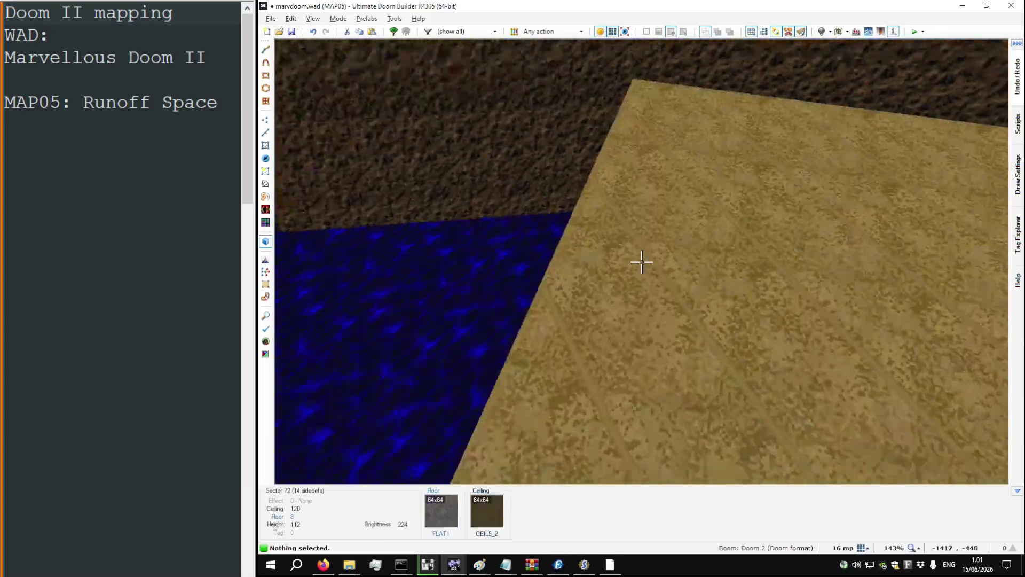
{"action": "key", "text": "w"}
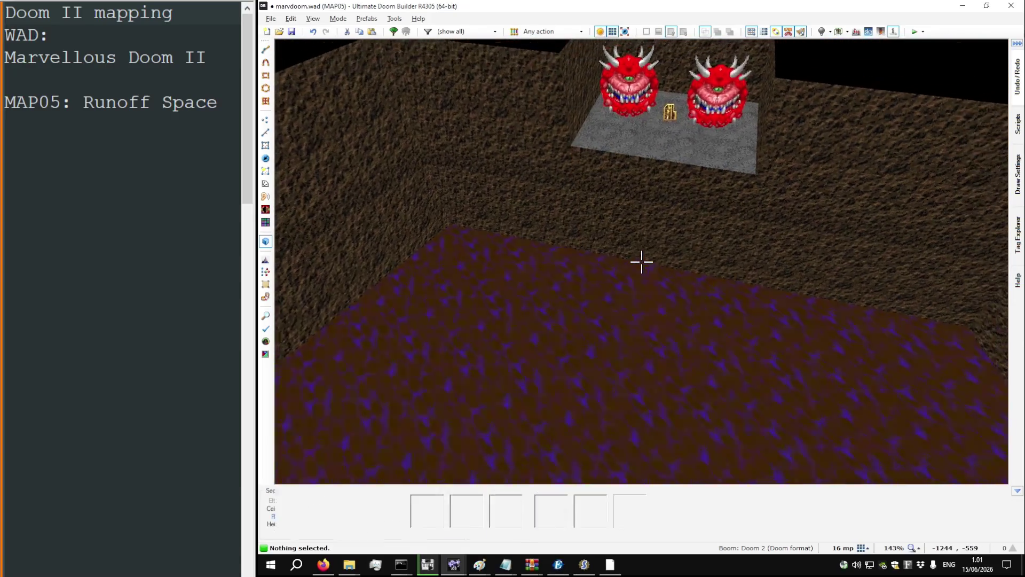
{"action": "key", "text": "q"}
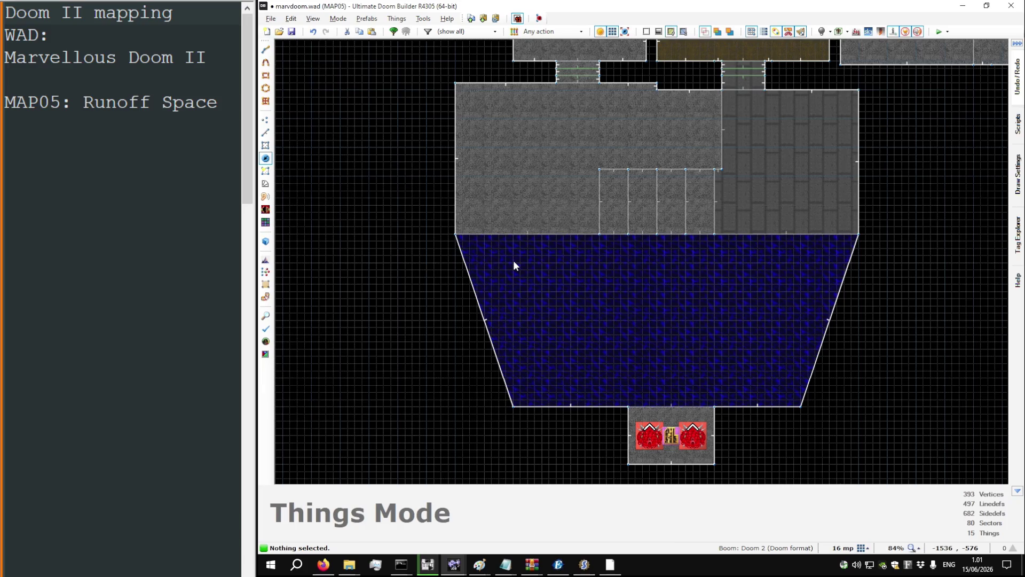
{"action": "key", "text": "l"}
{"action": "scroll", "coordinate": [508, 240], "scroll_direction": "up", "scroll_amount": 10}
Step: Draw a line splitting a strip off the pool's left side into its own sector
{"action": "scroll", "coordinate": [531, 189], "scroll_direction": "down", "scroll_amount": 4}
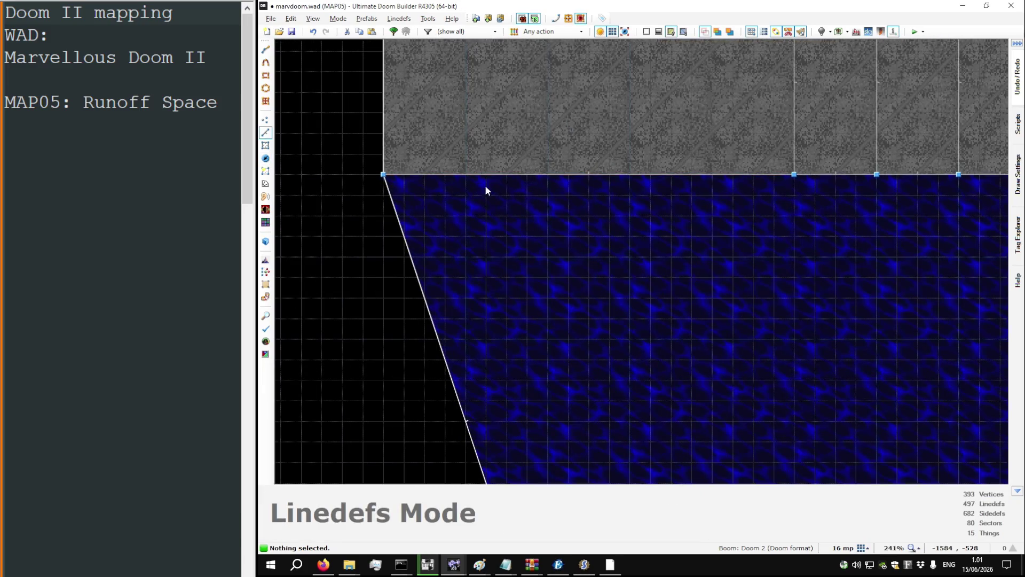
{"action": "scroll", "coordinate": [486, 187], "scroll_direction": "up", "scroll_amount": 10}
{"action": "key", "text": "d"}
{"action": "scroll", "coordinate": [555, 243], "scroll_direction": "down", "scroll_amount": 3}
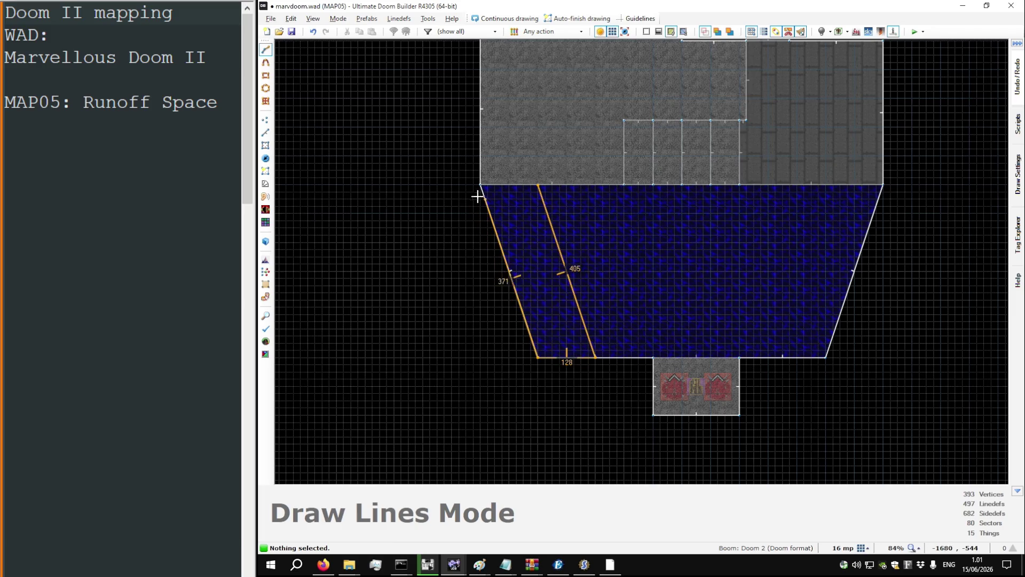
{"action": "left_click", "coordinate": [539, 185]}
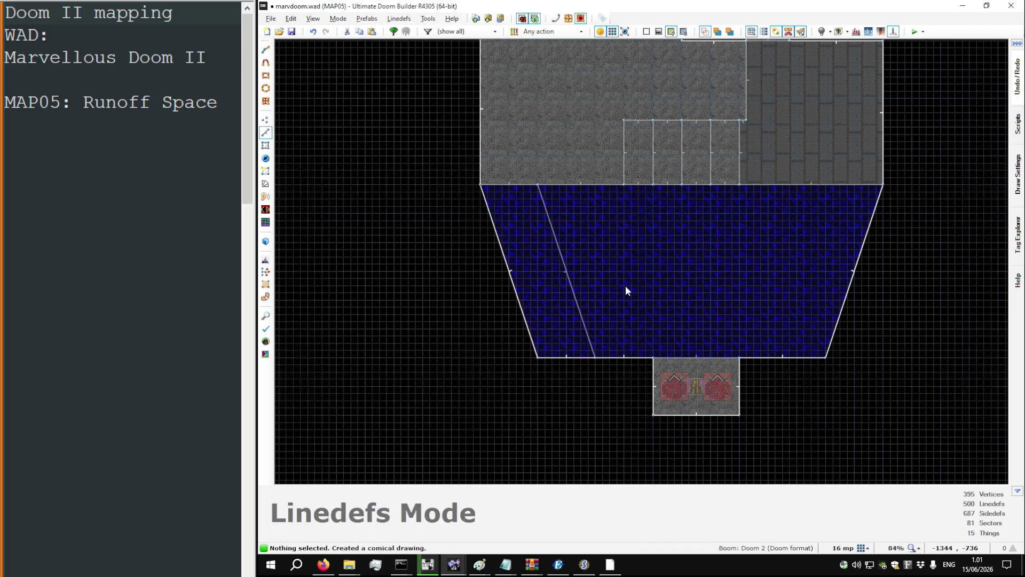
Step: Draw a new shape along the pool's bottom edge toward the Cacodemon platform
{"action": "scroll", "coordinate": [730, 365], "scroll_direction": "up", "scroll_amount": 5}
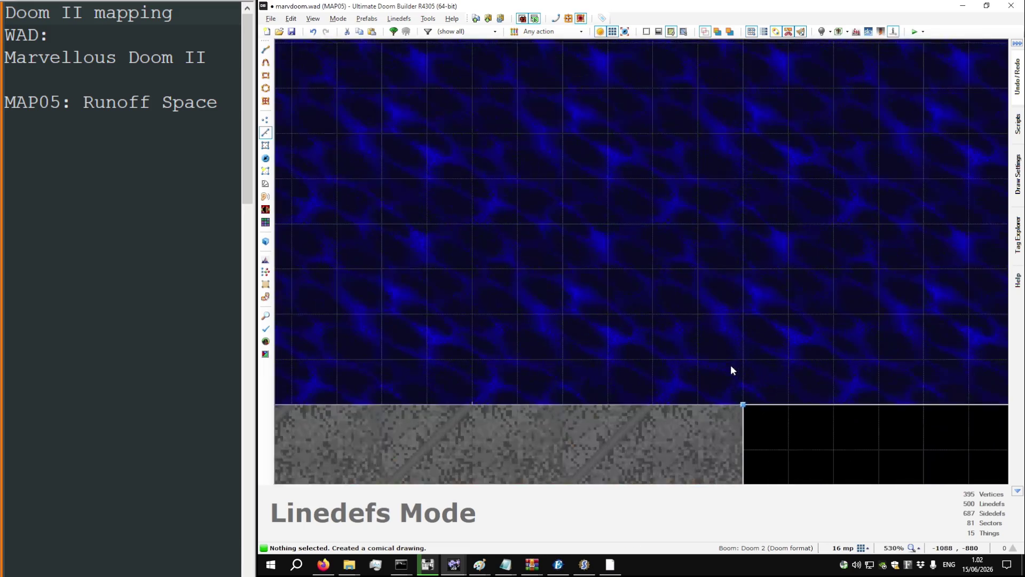
{"action": "key", "text": "d"}
{"action": "left_click", "coordinate": [744, 404]}
{"action": "scroll", "coordinate": [744, 348], "scroll_direction": "down", "scroll_amount": 5}
{"action": "scroll", "coordinate": [724, 302], "scroll_direction": "up", "scroll_amount": 1}
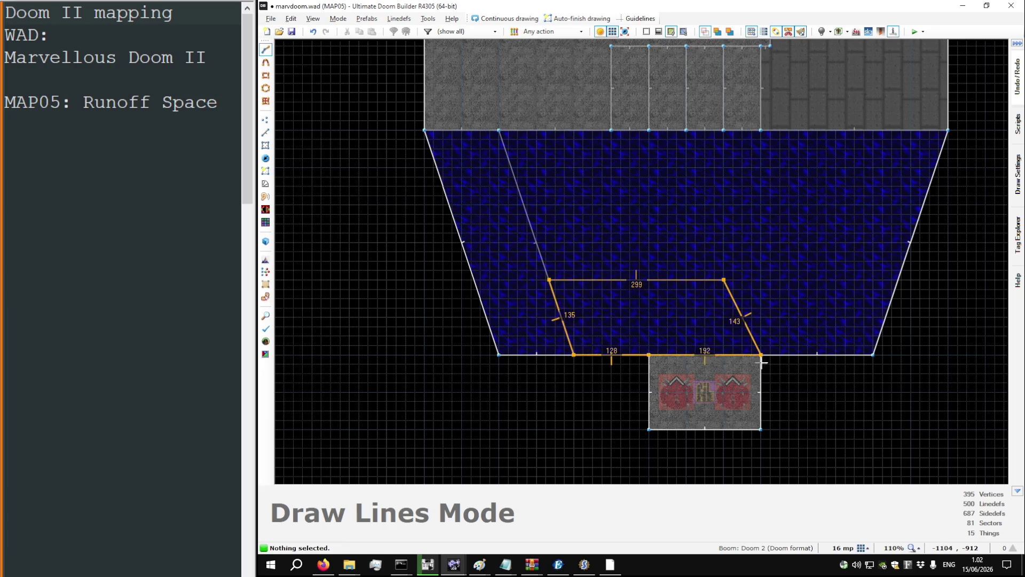
{"action": "left_click", "coordinate": [764, 364]}
Step: Merge the left strip and bottom sector into one L-shaped sector and view it in 3D
{"action": "key", "text": "s"}
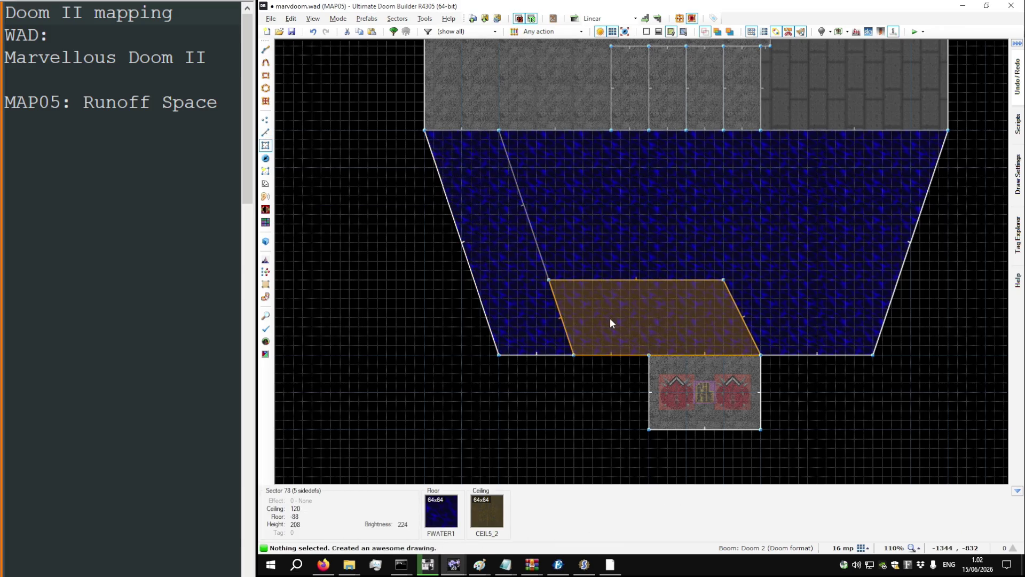
{"action": "left_click", "coordinate": [537, 312]}
{"action": "left_click", "coordinate": [600, 306]}
{"action": "key", "text": "shift+j"}
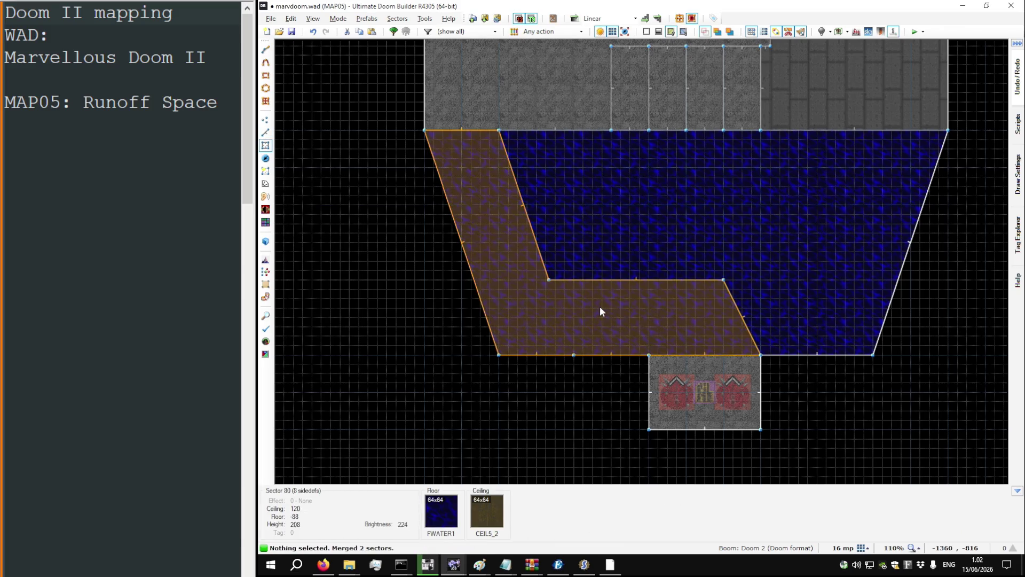
{"action": "key", "text": "w"}
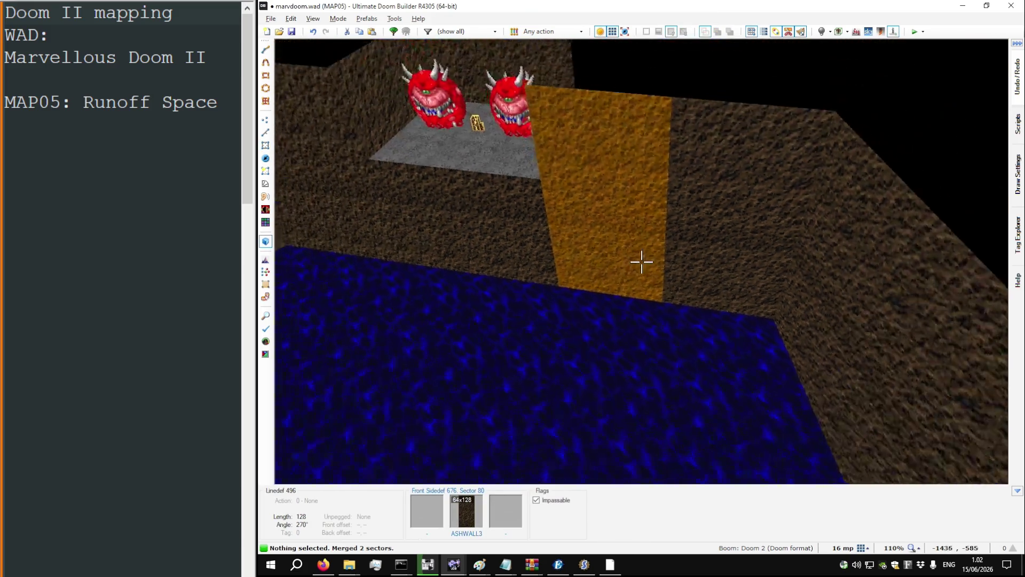
Step: Raise the walkway floor to -72 and give it a FLAT1 floor, ASHWALL3 upper wall and BIGBRIK2 edging
{"action": "scroll", "coordinate": [642, 262], "scroll_direction": "up", "scroll_amount": 2}
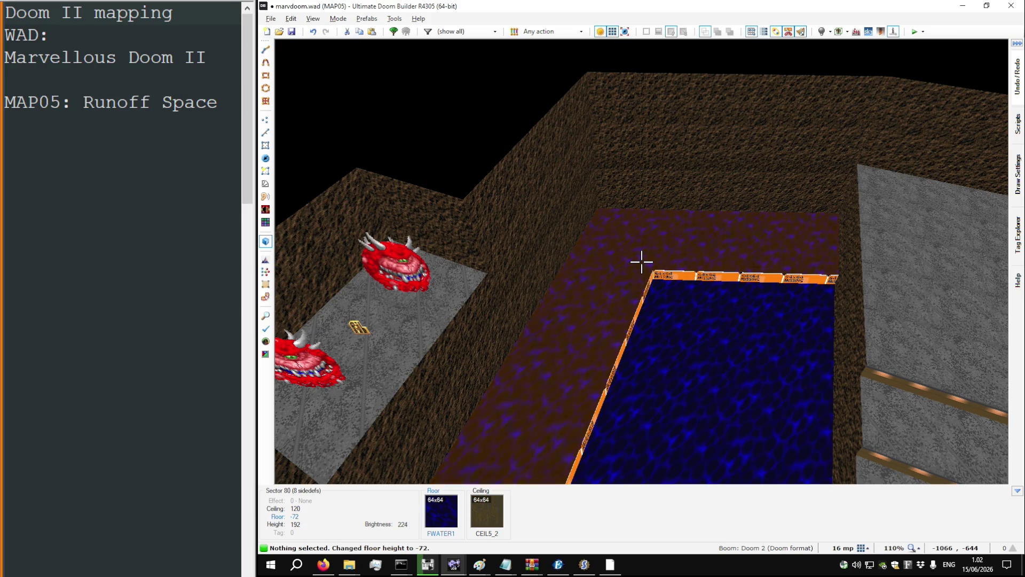
{"action": "key", "text": "ctrl+c"}
{"action": "key", "text": "ctrl+v"}
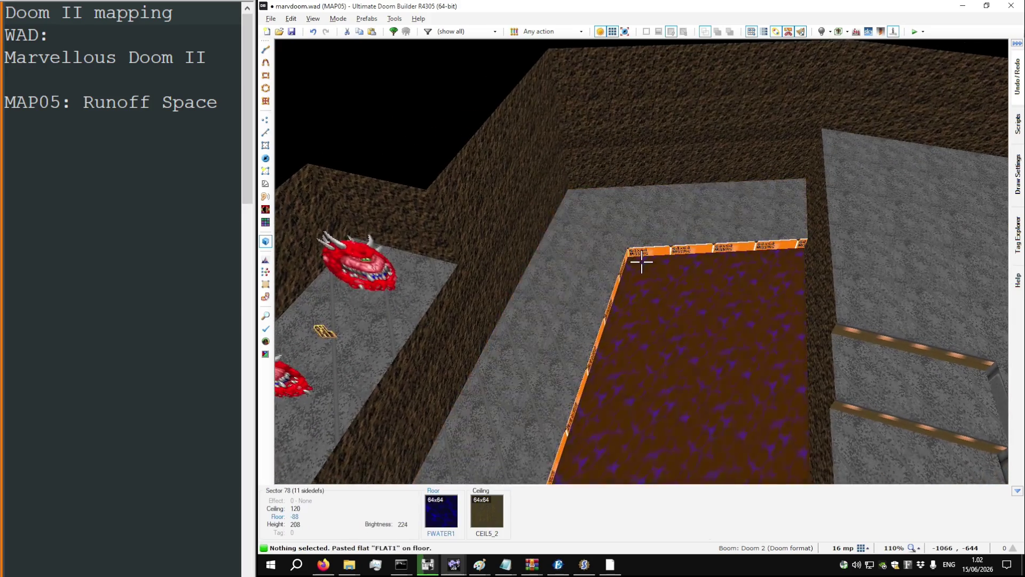
{"action": "key", "text": "ctrl+v"}
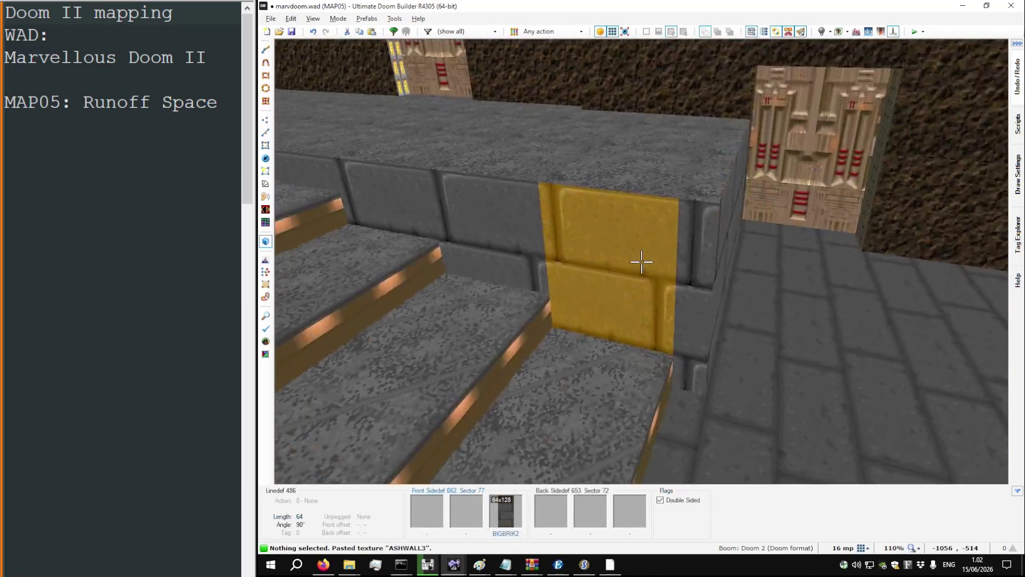
{"action": "key", "text": "ctrl+c"}
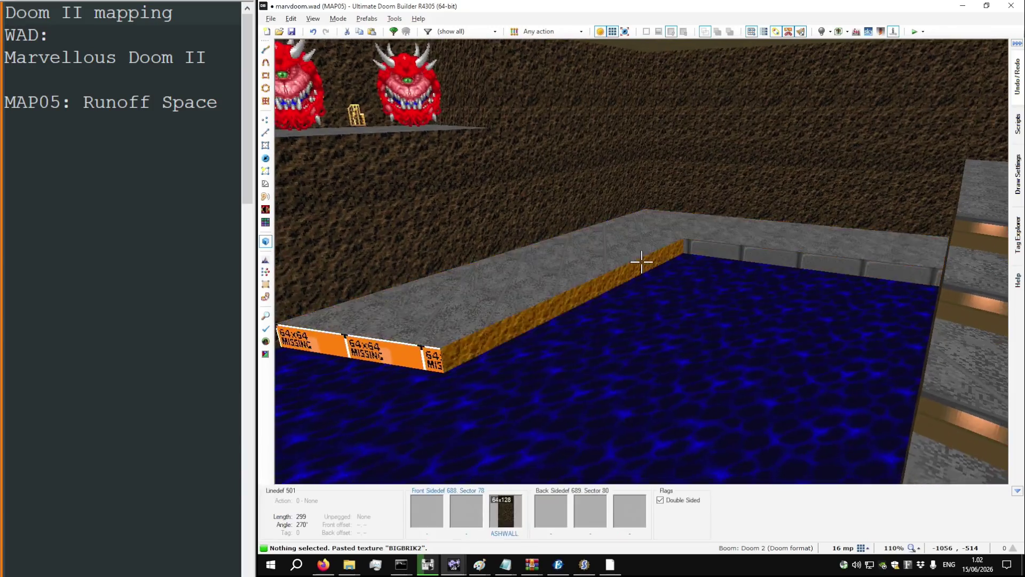
{"action": "key", "text": "ctrl+v"}
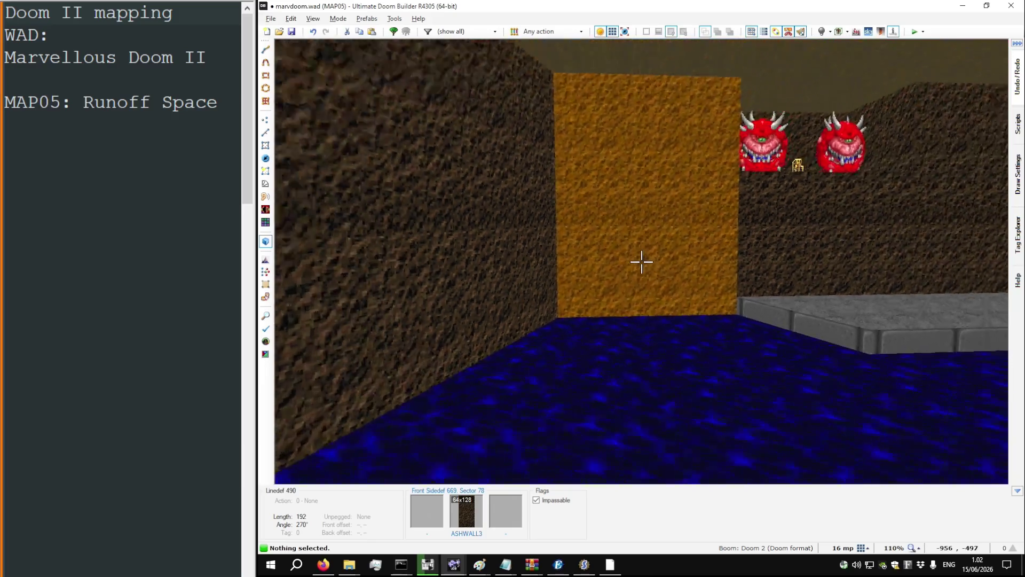
Step: Leave Visual Mode and return to the 2D map view
{"action": "key", "text": "q"}
{"action": "scroll", "coordinate": [619, 258], "scroll_direction": "down", "scroll_amount": 6}
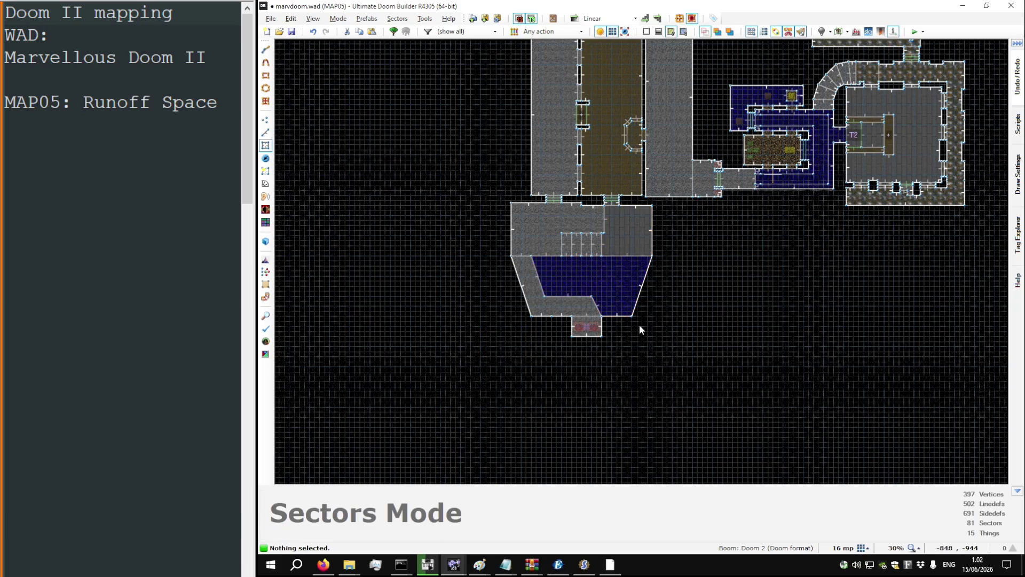
{"action": "scroll", "coordinate": [549, 316], "scroll_direction": "up", "scroll_amount": 6}
Step: Delete a stray vertex from the walkway edge and briefly check the map in 3D
{"action": "key", "text": "v"}
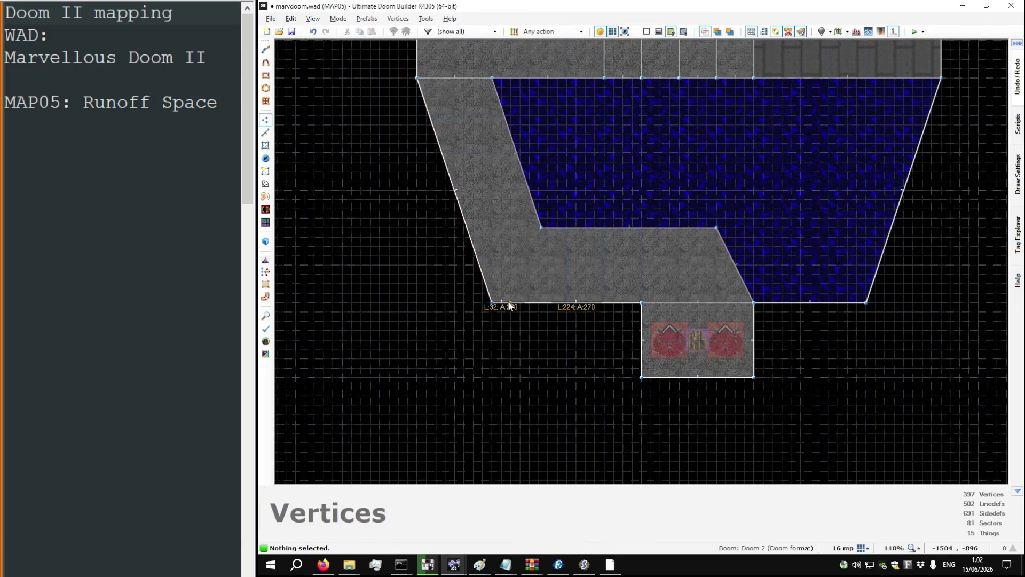
{"action": "key", "text": "Delete"}
{"action": "scroll", "coordinate": [514, 265], "scroll_direction": "down", "scroll_amount": 5}
{"action": "key", "text": "w"}
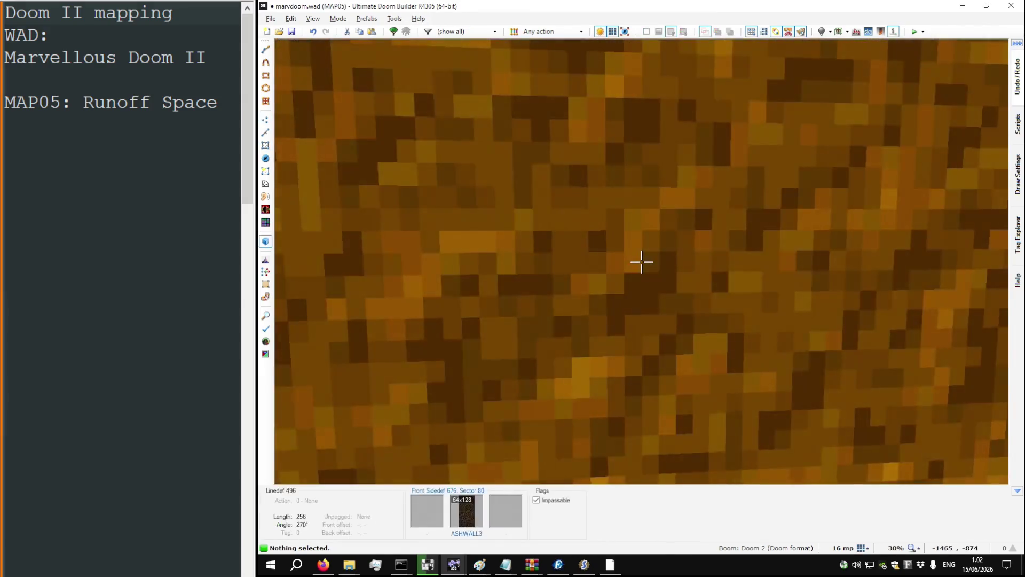
{"action": "key", "text": "w"}
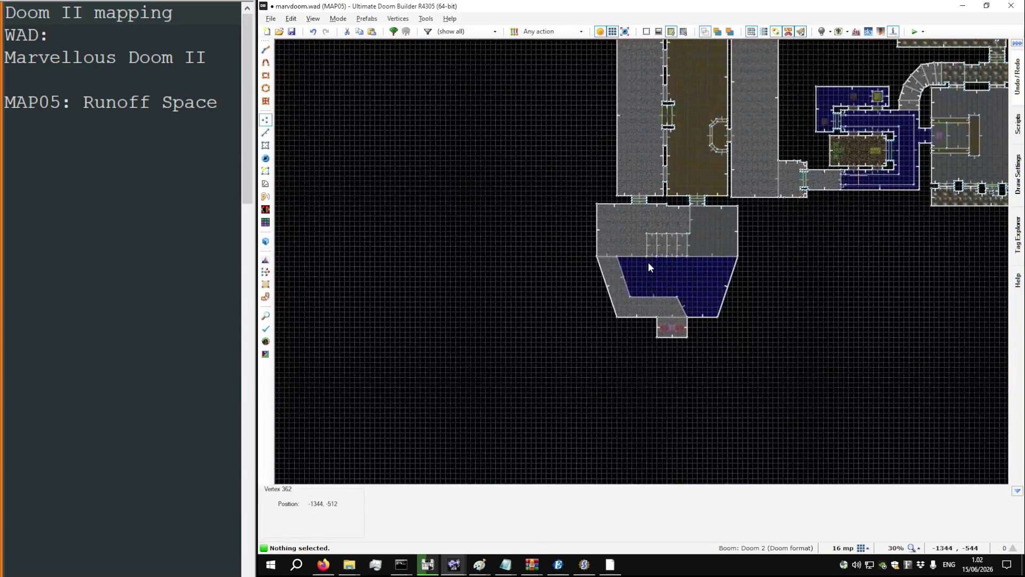
{"action": "scroll", "coordinate": [694, 319], "scroll_direction": "up", "scroll_amount": 4}
Step: Draw the four-corner L-shaped corridor outline below the alcove and close it into a new sector
{"action": "key", "text": "d"}
{"action": "left_click", "coordinate": [644, 221]}
{"action": "left_click", "coordinate": [644, 308]}
{"action": "left_click", "coordinate": [529, 308]}
{"action": "left_click", "coordinate": [528, 337]}
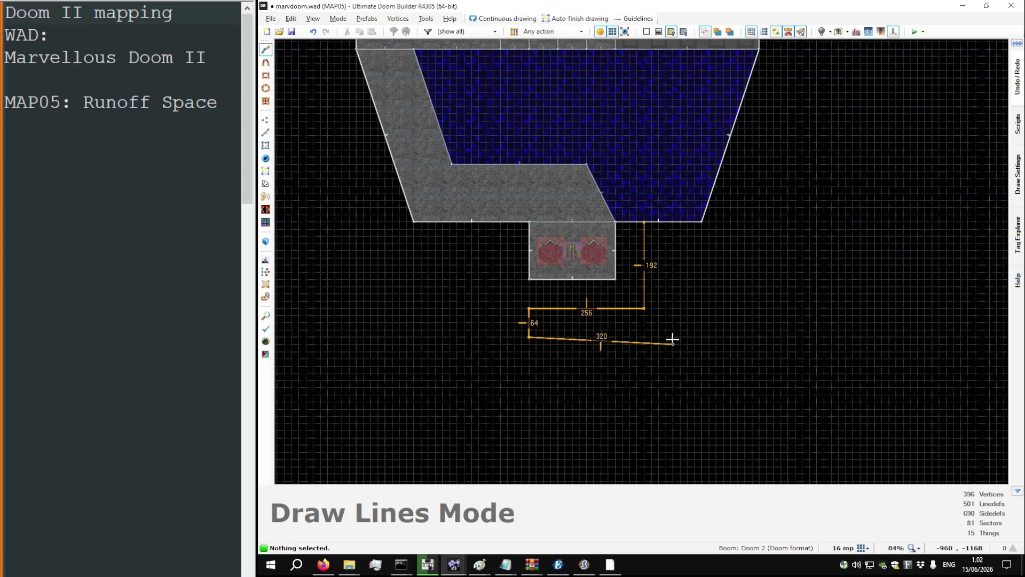
{"action": "left_click", "coordinate": [644, 222]}
Step: In 3D, lower the corridor ceiling to -16 and give its upper walls ASHWALL3 with Upper Unpegged
{"action": "key", "text": "w"}
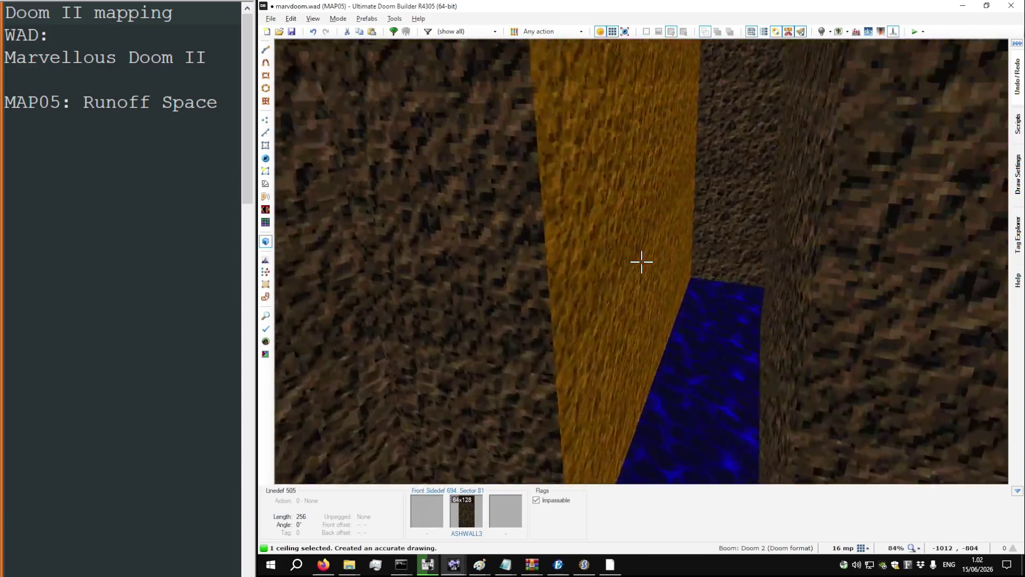
{"action": "scroll", "coordinate": [641, 262], "scroll_direction": "down", "scroll_amount": 10}
{"action": "scroll", "coordinate": [641, 261], "scroll_direction": "up", "scroll_amount": 4}
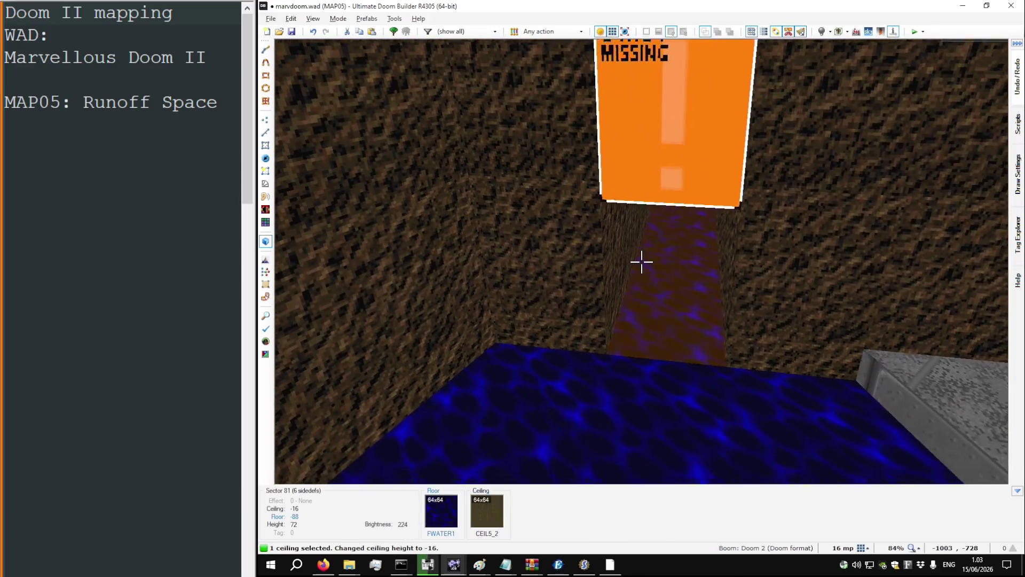
{"action": "key", "text": "w"}
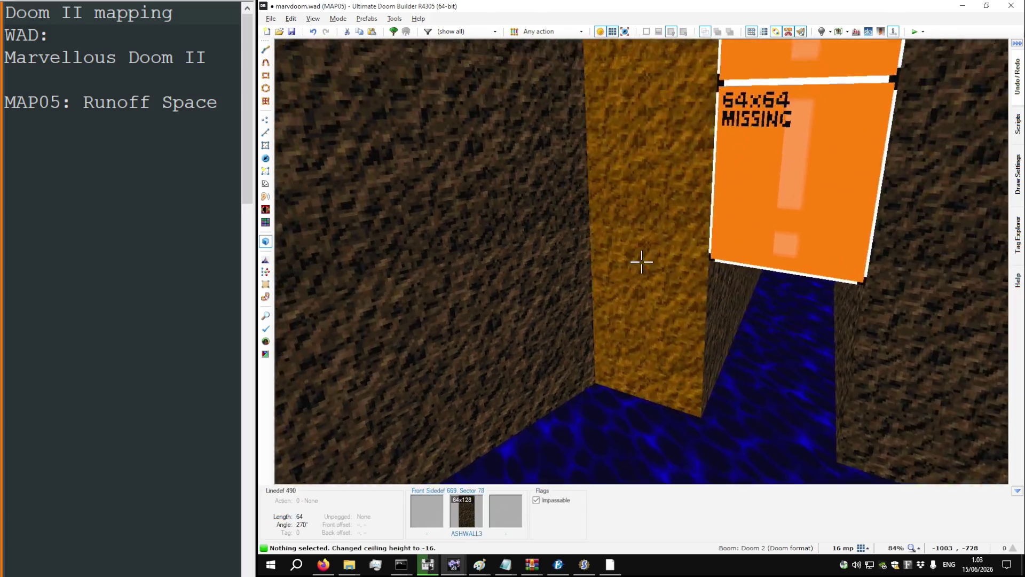
{"action": "key", "text": "ctrl+v"}
{"action": "key", "text": "u"}
{"action": "key", "text": "s"}
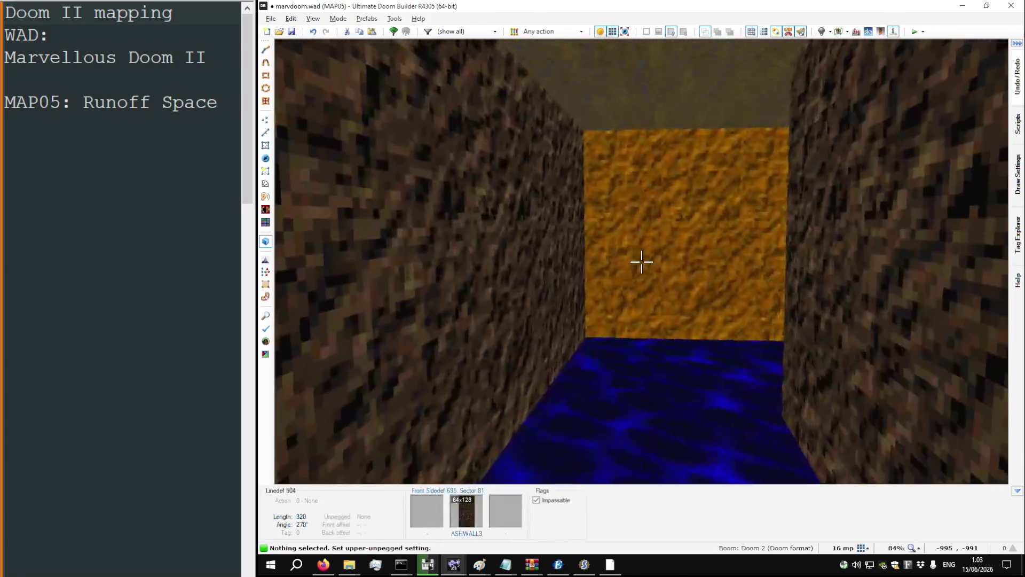
Step: Toggle full brightness to judge the corridor lighting, then return to the 2D map
{"action": "key", "text": "b"}
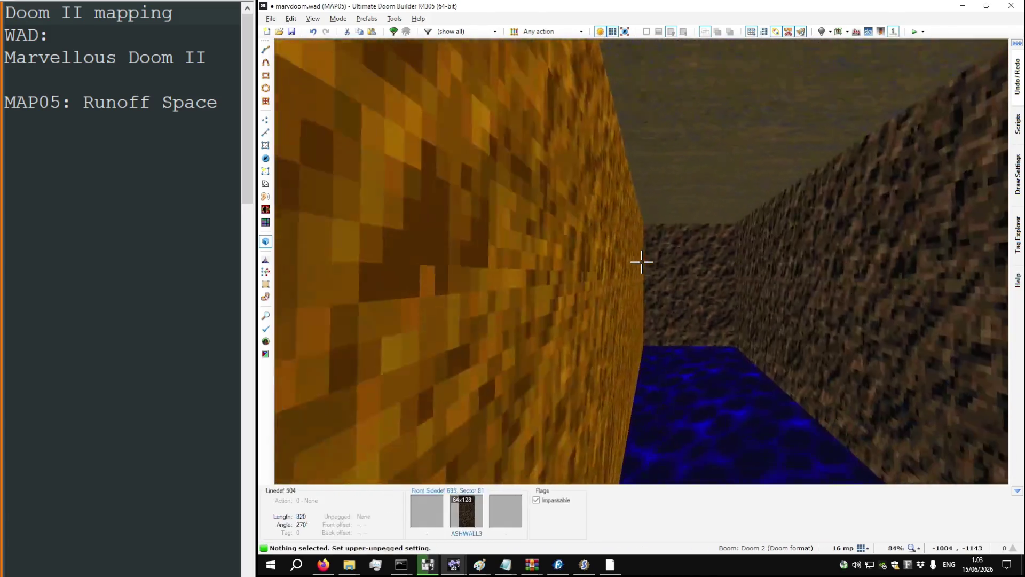
{"action": "key", "text": "b"}
{"action": "key", "text": "w"}
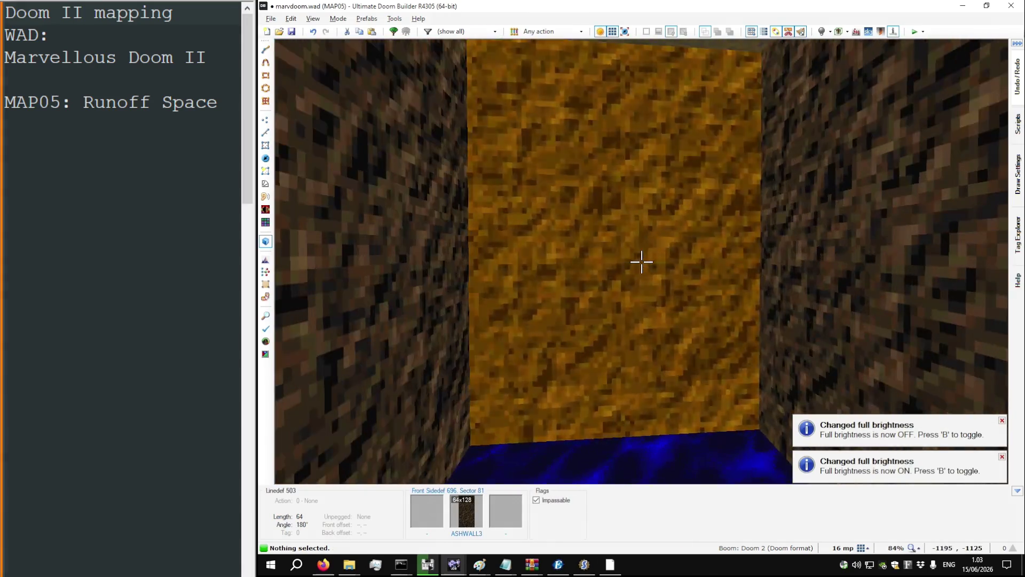
{"action": "key", "text": "q"}
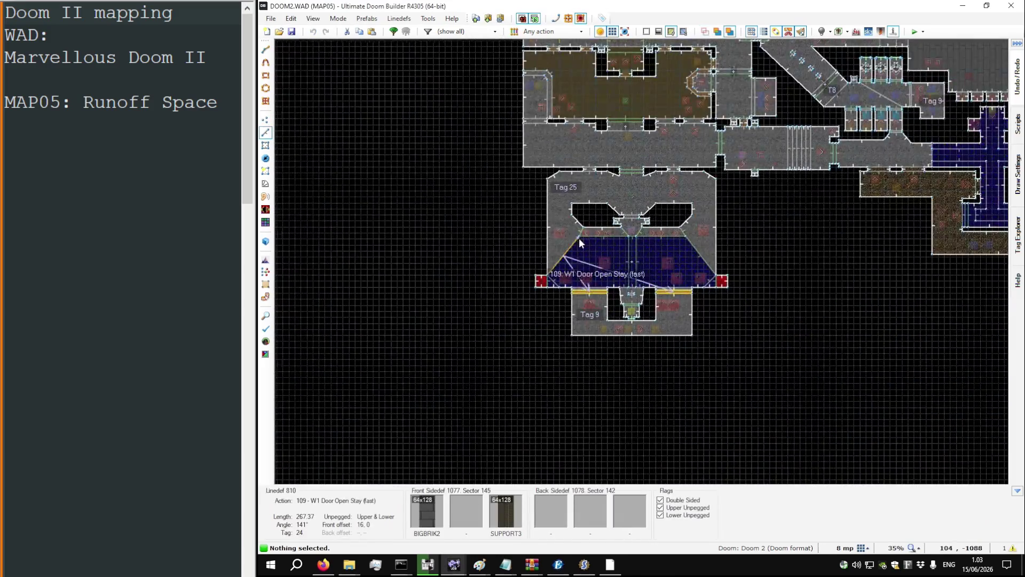
Step: Zoom to the original MAP05 water corridor and inspect its FWATER1 floor and FLAT10 ceiling in 3D
{"action": "scroll", "coordinate": [579, 238], "scroll_direction": "down", "scroll_amount": 3}
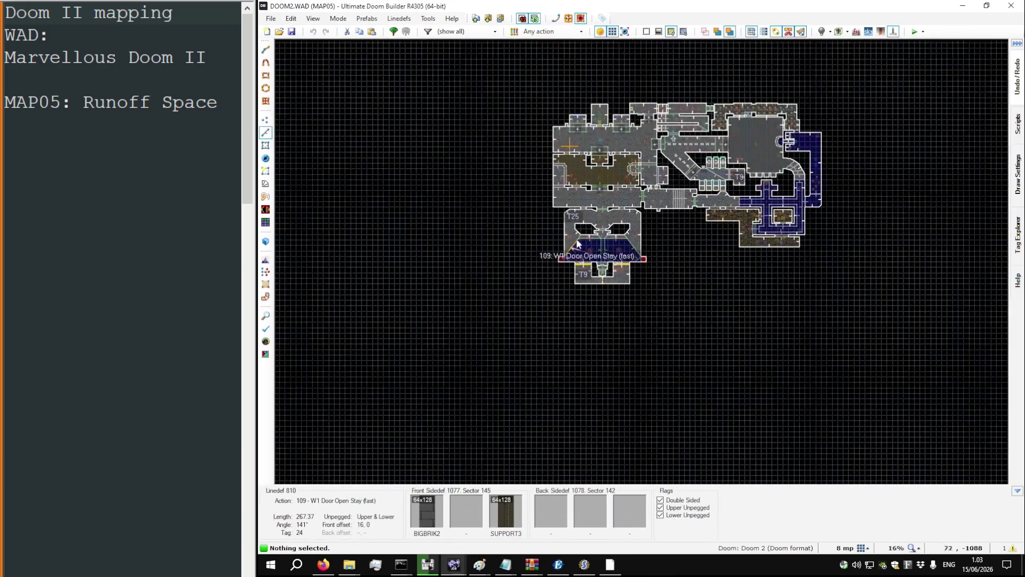
{"action": "scroll", "coordinate": [834, 136], "scroll_direction": "up", "scroll_amount": 5}
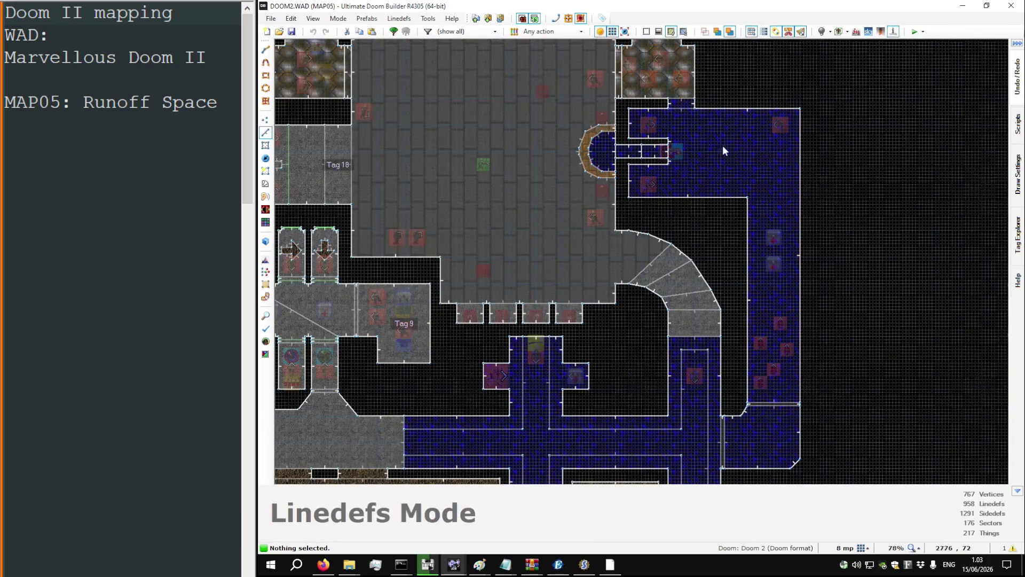
{"action": "scroll", "coordinate": [681, 143], "scroll_direction": "up", "scroll_amount": 5}
{"action": "key", "text": "w"}
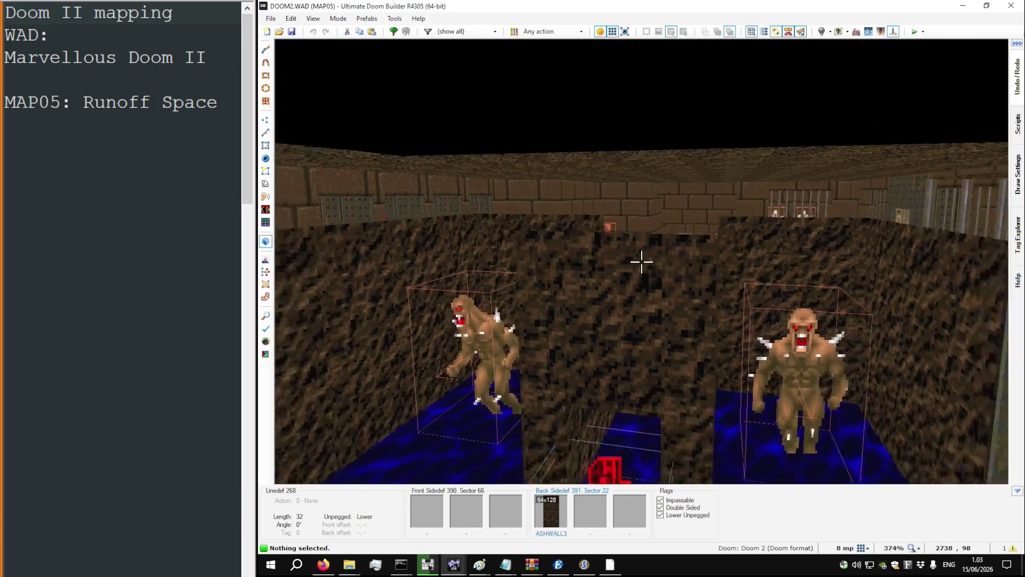
{"action": "key", "text": "w"}
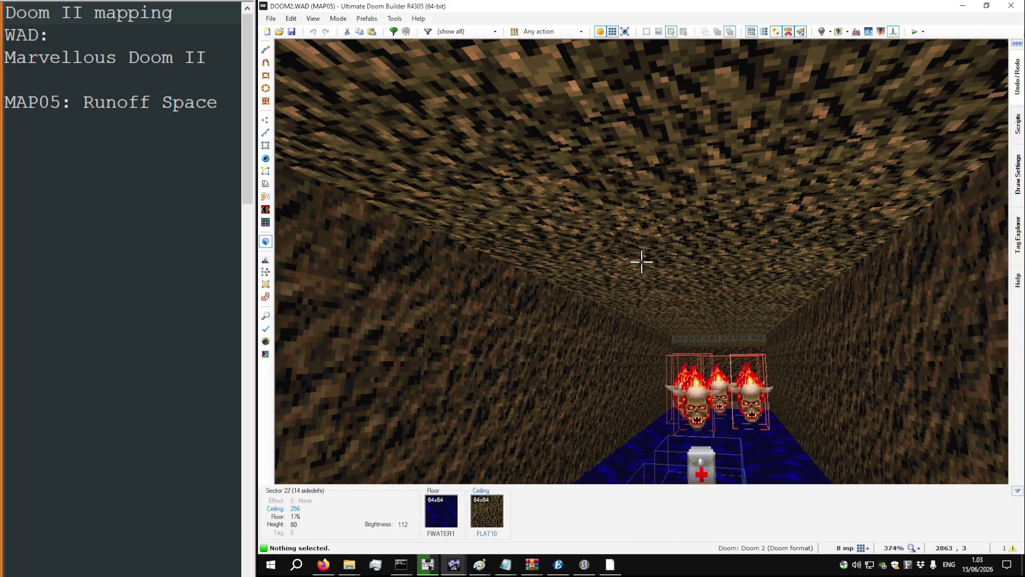
Step: Set the new corridor's ceiling texture to FLAT10 in its sector properties
{"action": "key", "text": "q"}
{"action": "key", "text": "q"}
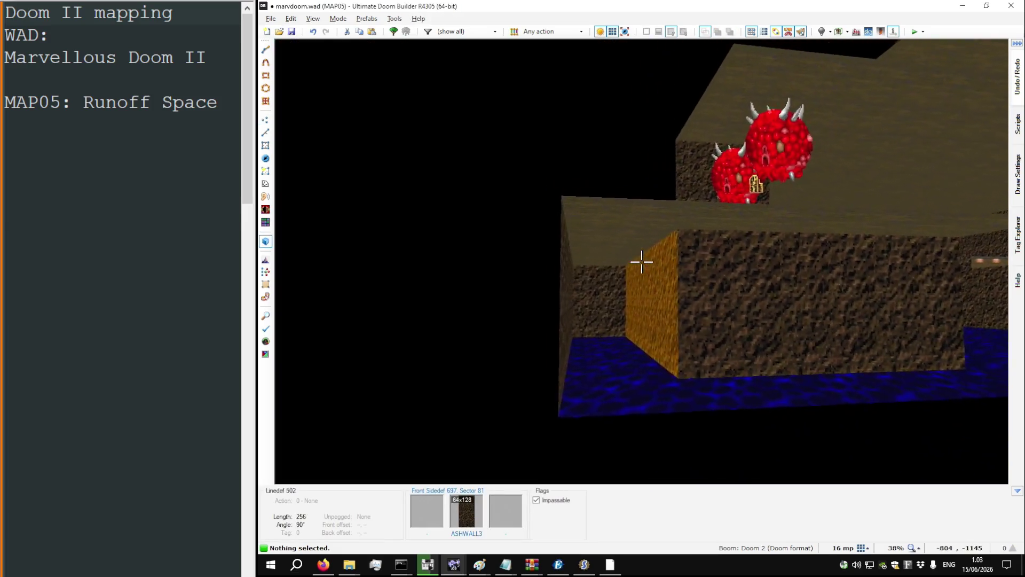
{"action": "right_click", "coordinate": [642, 261]}
{"action": "double_click", "coordinate": [703, 289]}
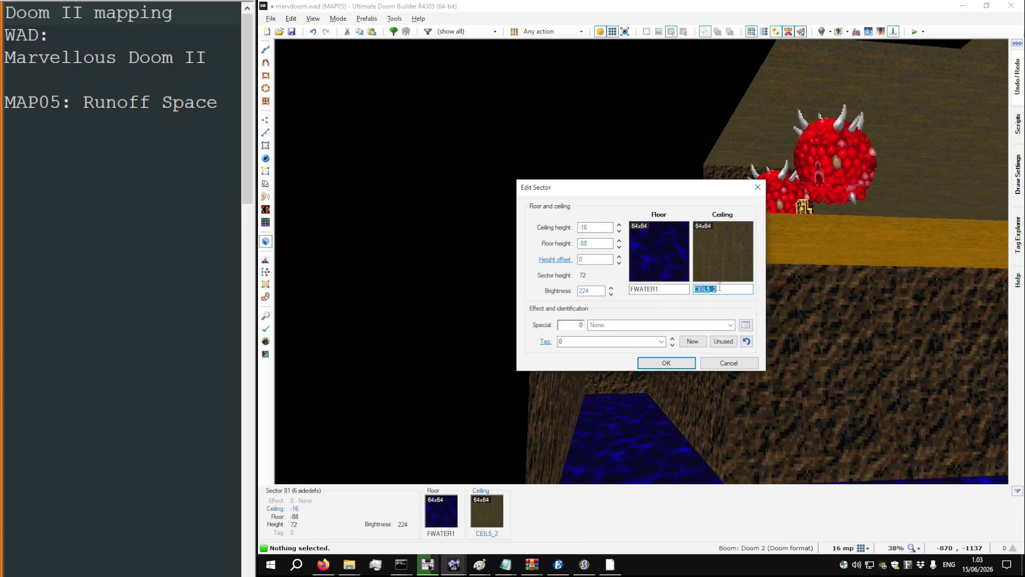
{"action": "type", "text": "FLAT10"}
{"action": "key", "text": "Return"}
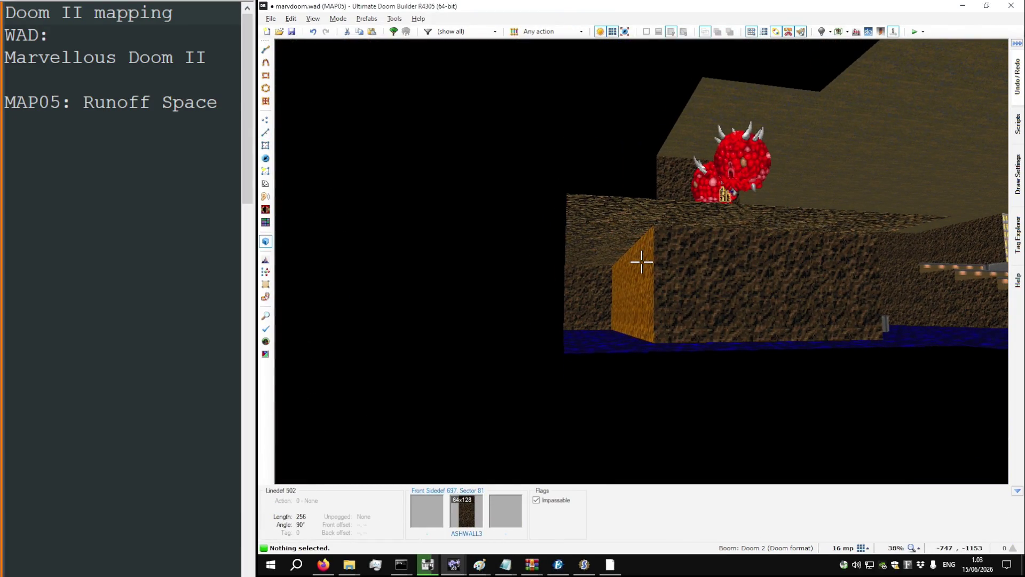
Step: Undo the accidental FLAT1 ceiling paste and reapply FLAT10 to the corridor ceiling
{"action": "key", "text": "w"}
{"action": "key", "text": "ctrl+v"}
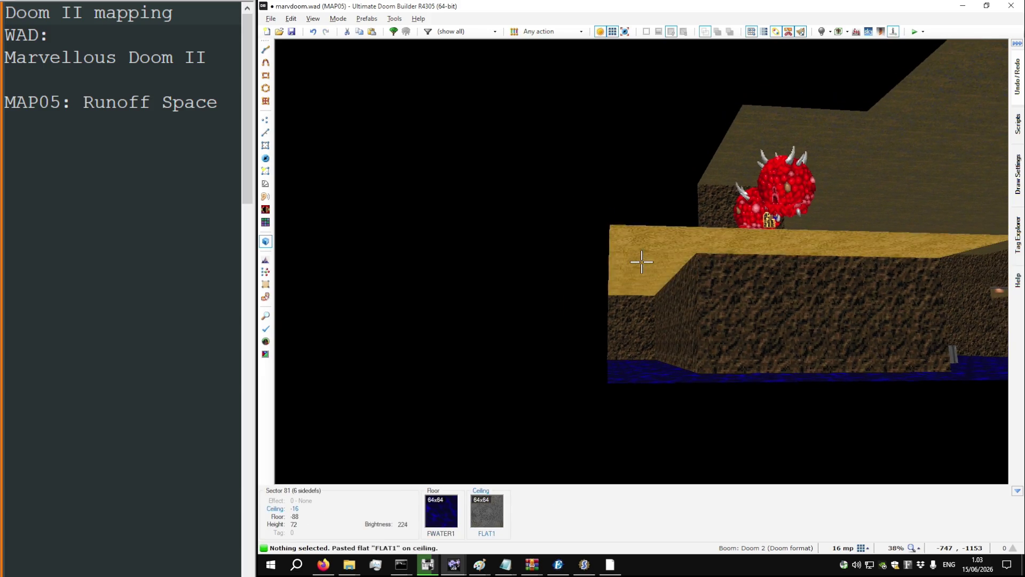
{"action": "key", "text": "ctrl+z"}
{"action": "key", "text": "w"}
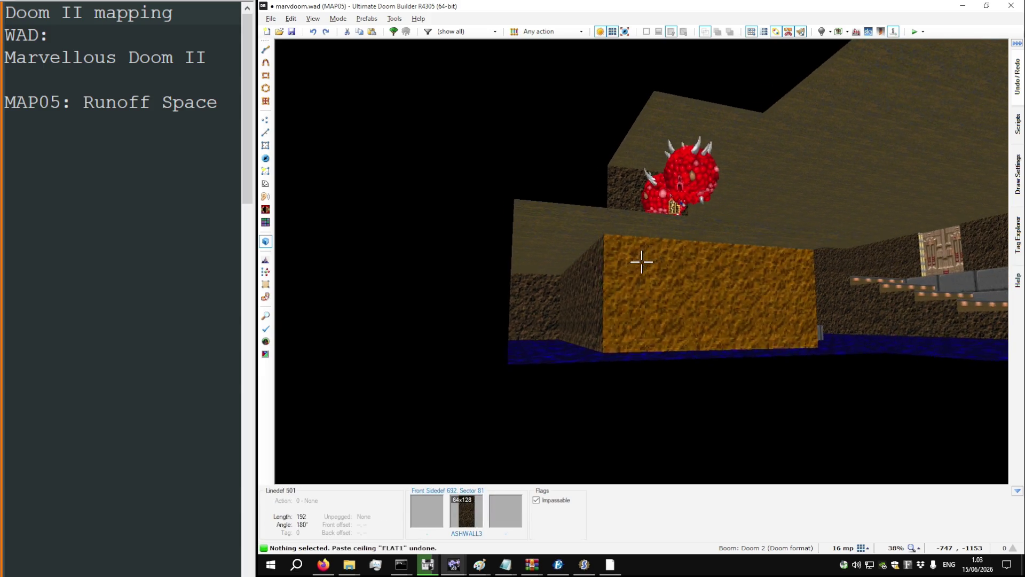
{"action": "right_click", "coordinate": [641, 262]}
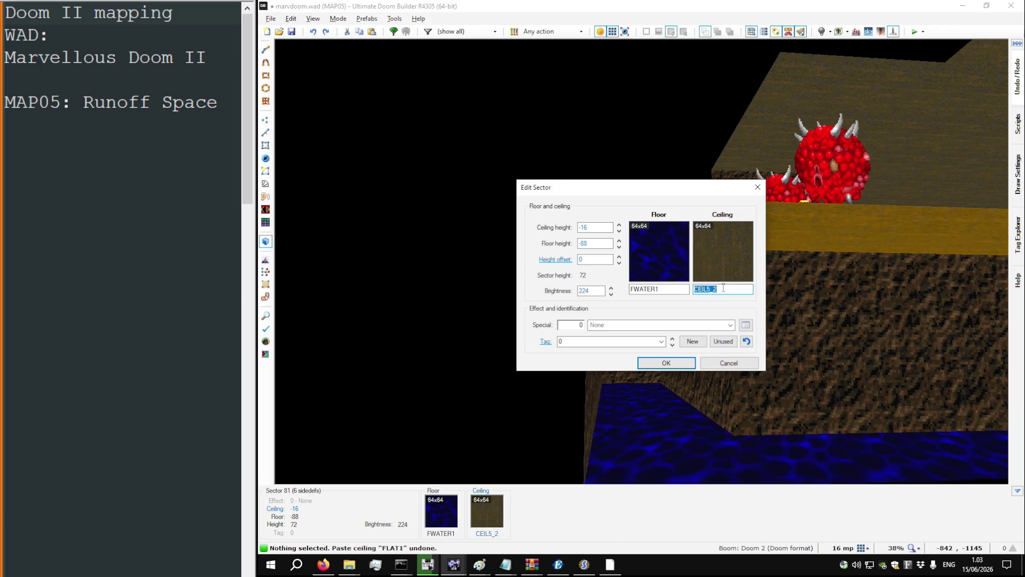
{"action": "type", "text": "FLAT10"}
{"action": "key", "text": "Return"}
Step: Place a Lost Soul in the corridor's lower arm and move its bottom wall down one grid step
{"action": "key", "text": "w"}
{"action": "key", "text": "q"}
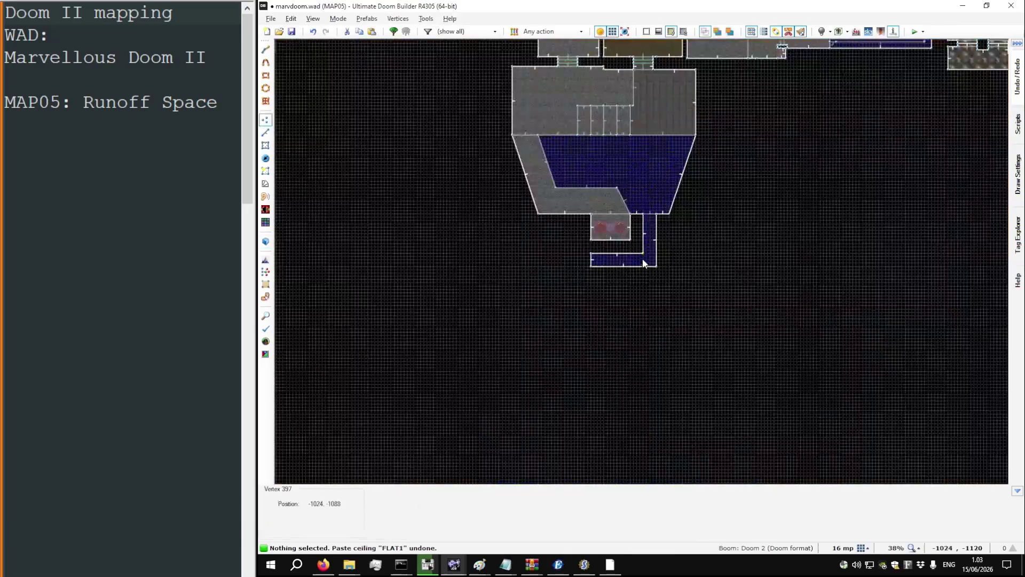
{"action": "key", "text": "t"}
{"action": "scroll", "coordinate": [620, 261], "scroll_direction": "up", "scroll_amount": 8}
{"action": "right_click", "coordinate": [576, 243]}
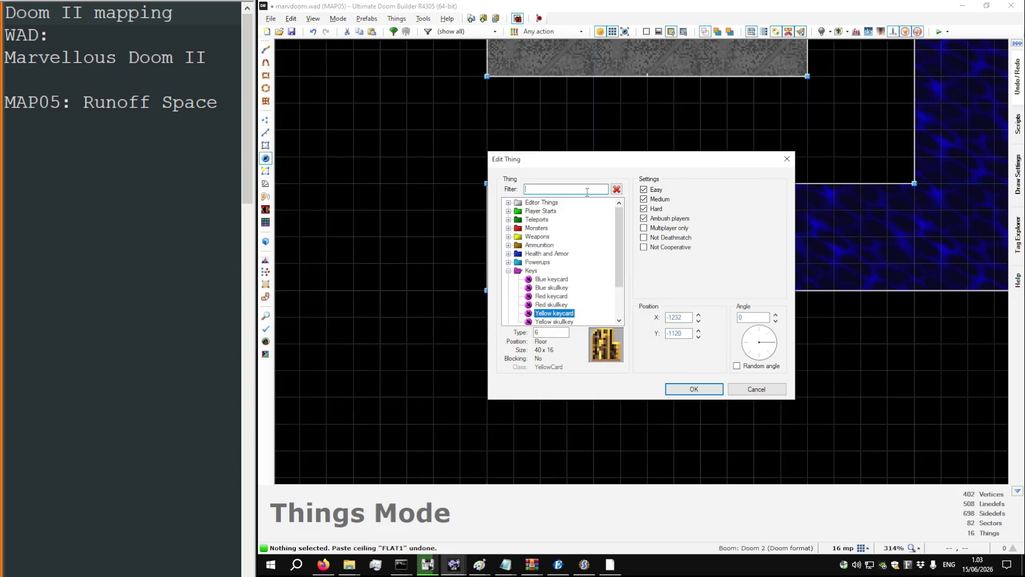
{"action": "type", "text": "lost soul"}
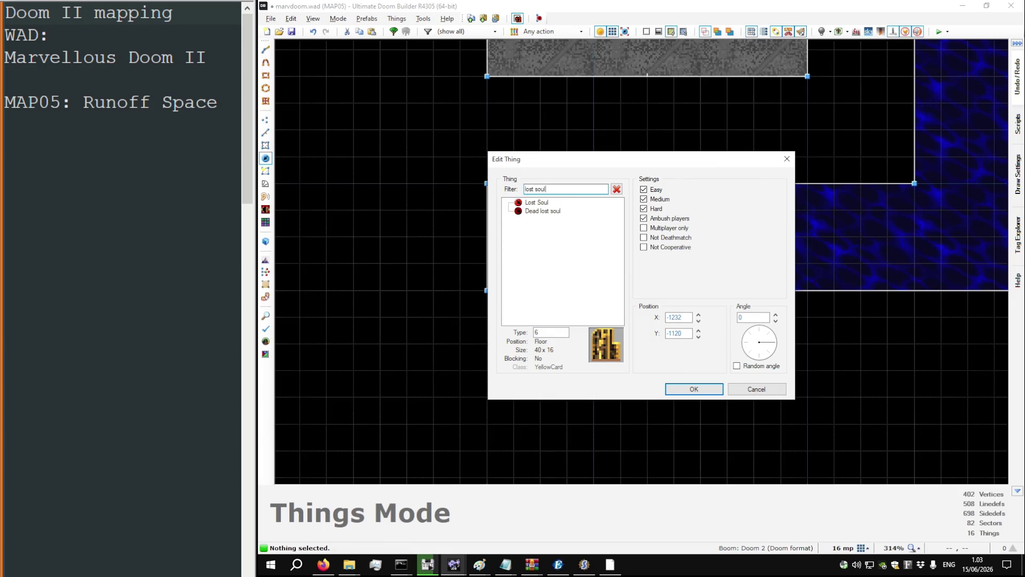
{"action": "key", "text": "Down"}
{"action": "key", "text": "Return"}
{"action": "scroll", "coordinate": [617, 249], "scroll_direction": "down", "scroll_amount": 4}
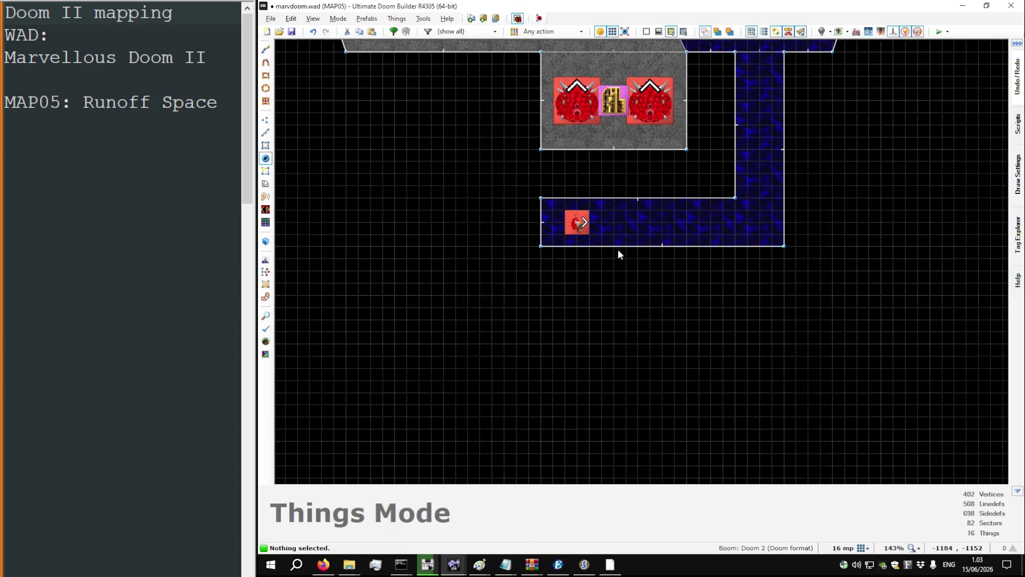
{"action": "key", "text": "l"}
{"action": "left_click_drag", "start_coordinate": [623, 245], "coordinate": [622, 270]}
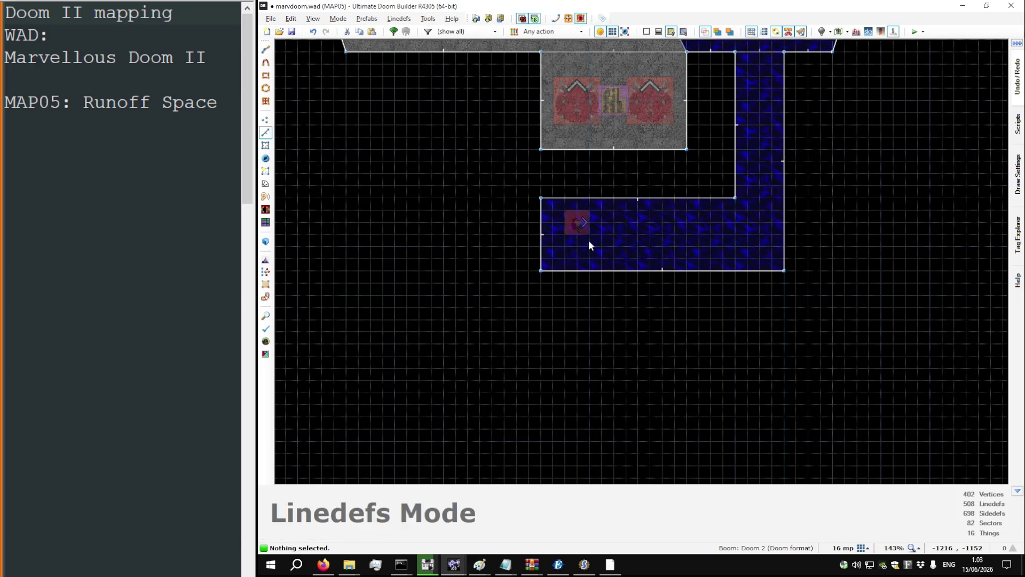
Step: Add two more Lost Souls to the corridor's lower arm, nudging one a grid step left
{"action": "key", "text": "t"}
{"action": "right_click", "coordinate": [616, 245]}
{"action": "key", "text": "Return"}
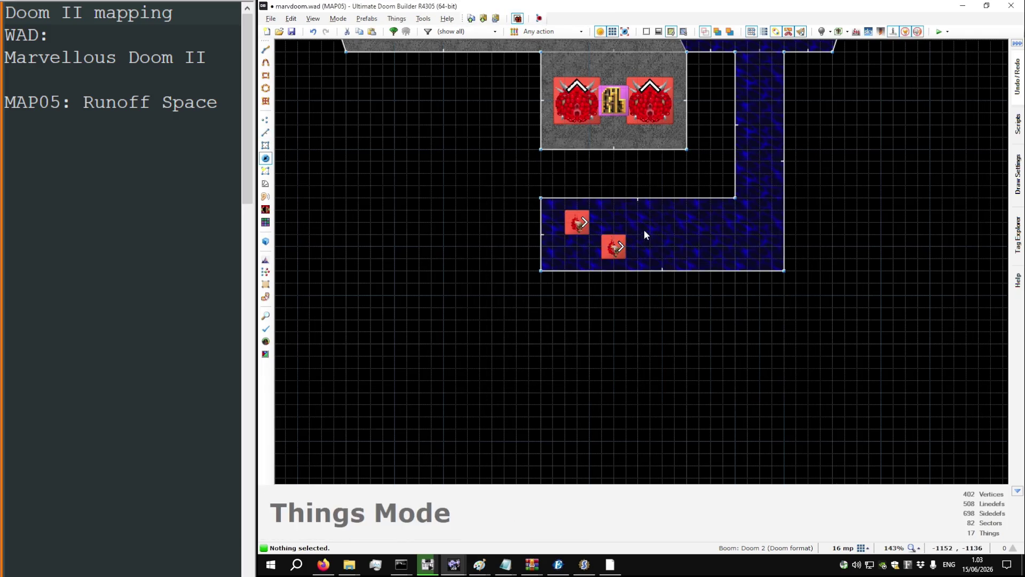
{"action": "right_click", "coordinate": [660, 224]}
{"action": "left_click_drag", "start_coordinate": [660, 224], "coordinate": [648, 224]}
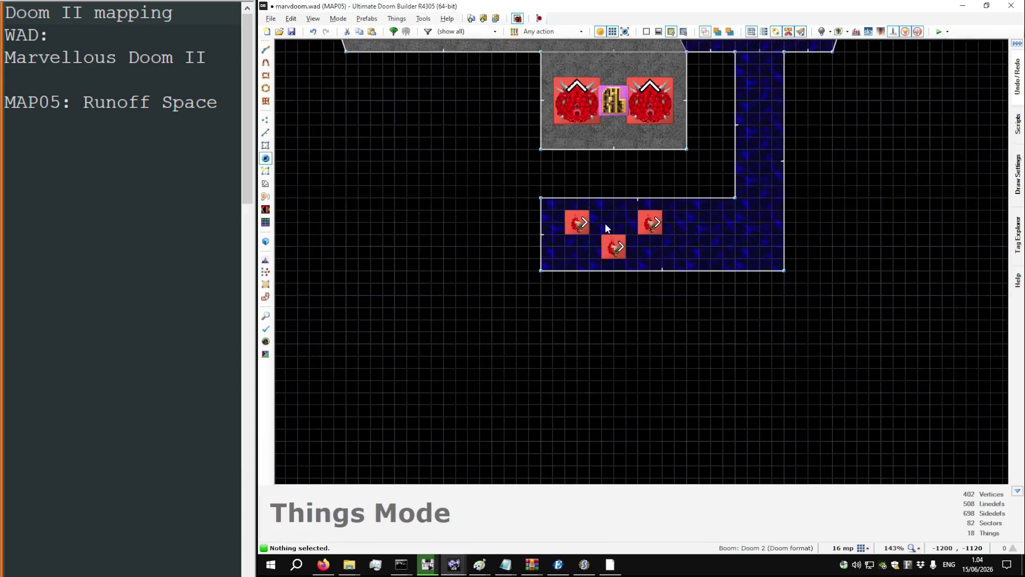
{"action": "scroll", "coordinate": [703, 232], "scroll_direction": "up", "scroll_amount": 3}
Step: Place two Stimpacks along the corridor's eastern arm
{"action": "left_click_drag", "start_coordinate": [710, 237], "coordinate": [814, 237]}
{"action": "right_click", "coordinate": [814, 237]}
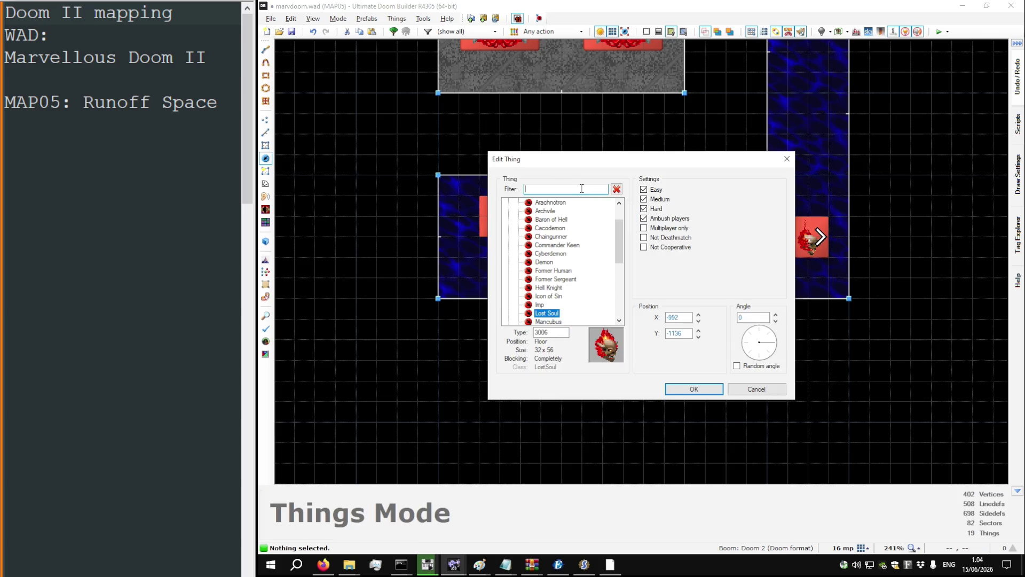
{"action": "type", "text": "stimpak"}
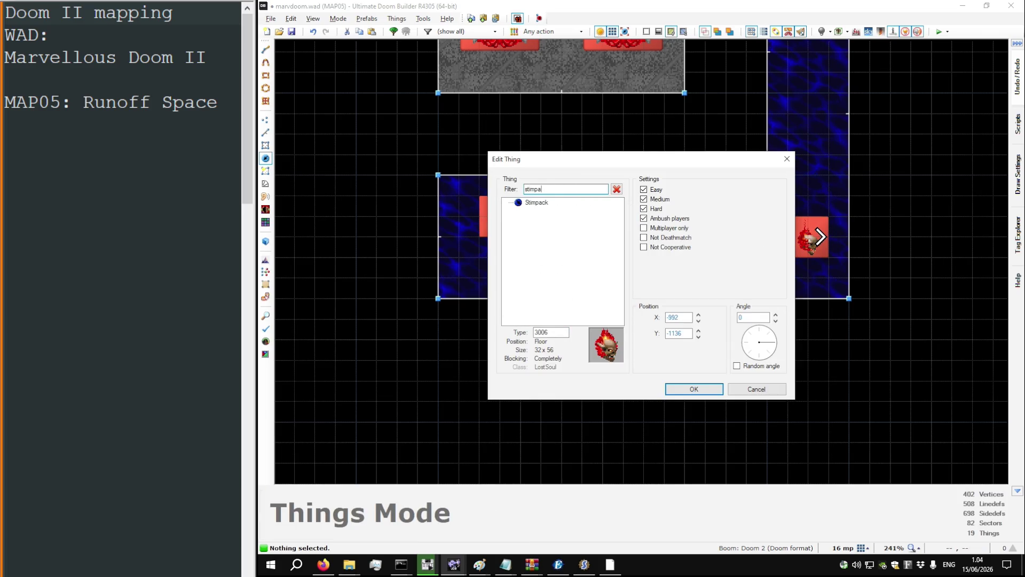
{"action": "key", "text": "Down"}
{"action": "key", "text": "Return"}
{"action": "scroll", "coordinate": [585, 274], "scroll_direction": "down", "scroll_amount": 4}
{"action": "right_click", "coordinate": [672, 151]}
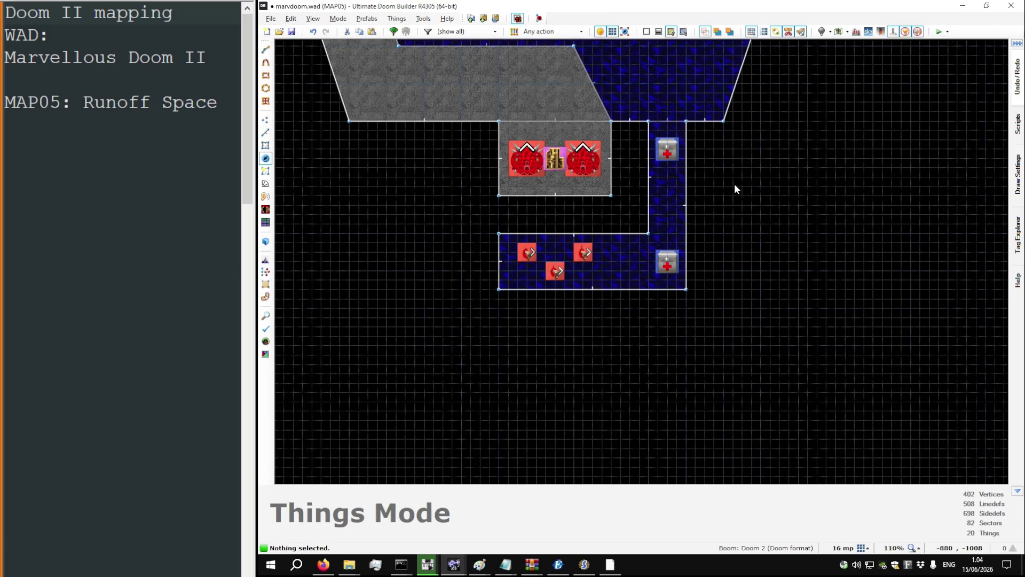
{"action": "scroll", "coordinate": [735, 184], "scroll_direction": "down", "scroll_amount": 3}
{"action": "scroll", "coordinate": [594, 230], "scroll_direction": "down", "scroll_amount": 3}
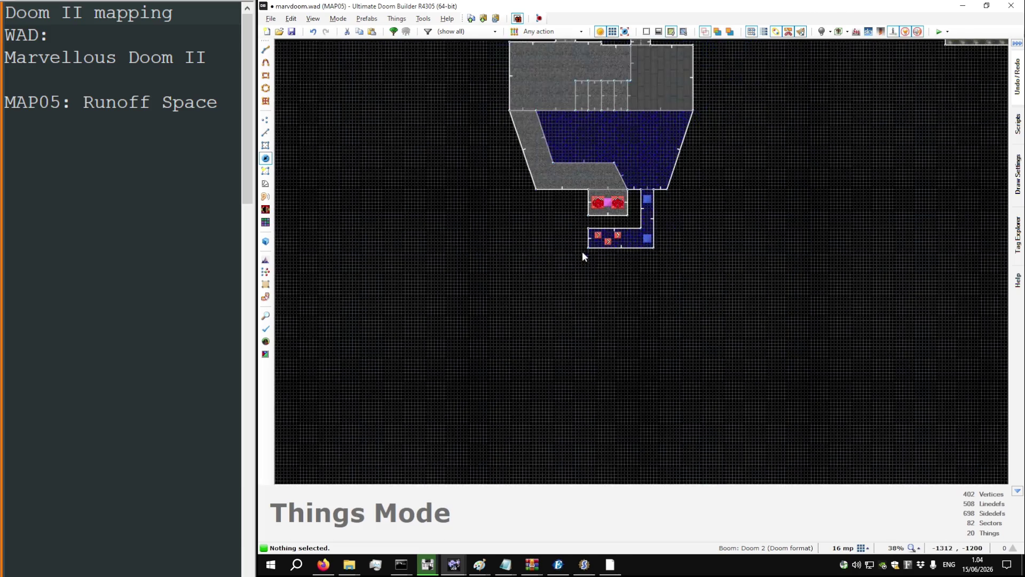
Step: Switch to Linedefs mode and move to the window holding DOOM2.WAD MAP05
{"action": "scroll", "coordinate": [588, 214], "scroll_direction": "up", "scroll_amount": 2}
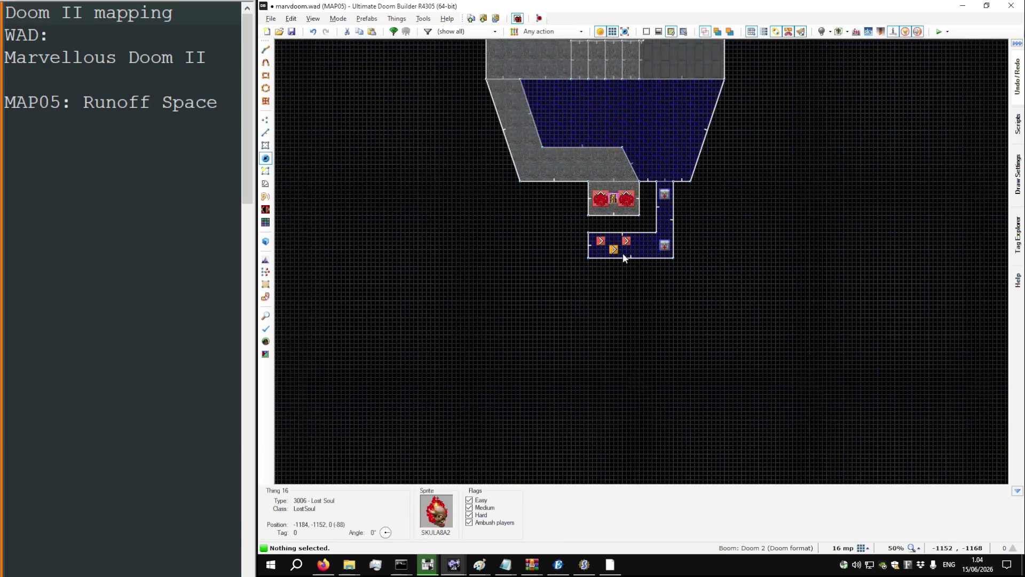
{"action": "key", "text": "l"}
{"action": "scroll", "coordinate": [577, 242], "scroll_direction": "up", "scroll_amount": 5}
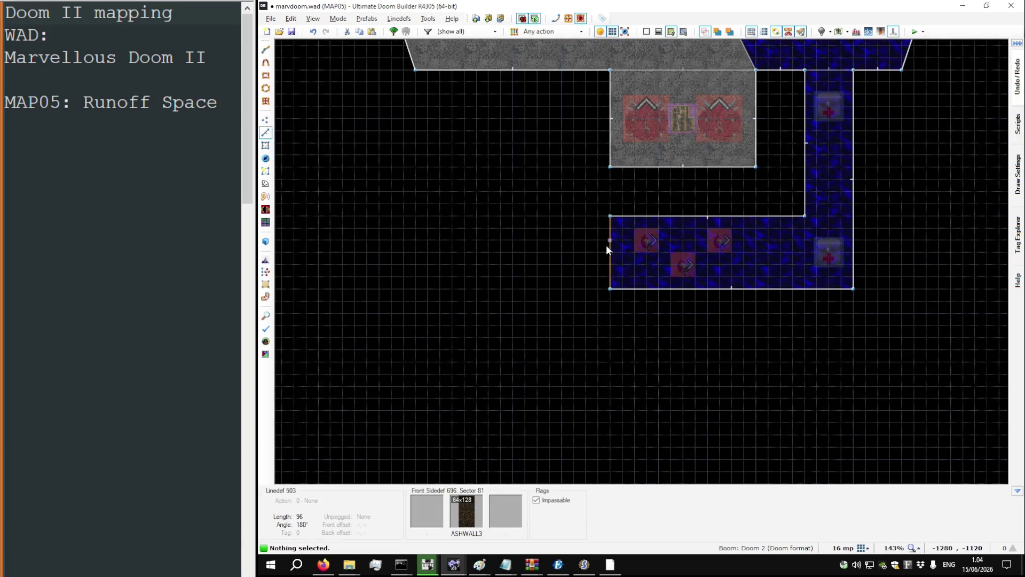
{"action": "scroll", "coordinate": [608, 245], "scroll_direction": "down", "scroll_amount": 4}
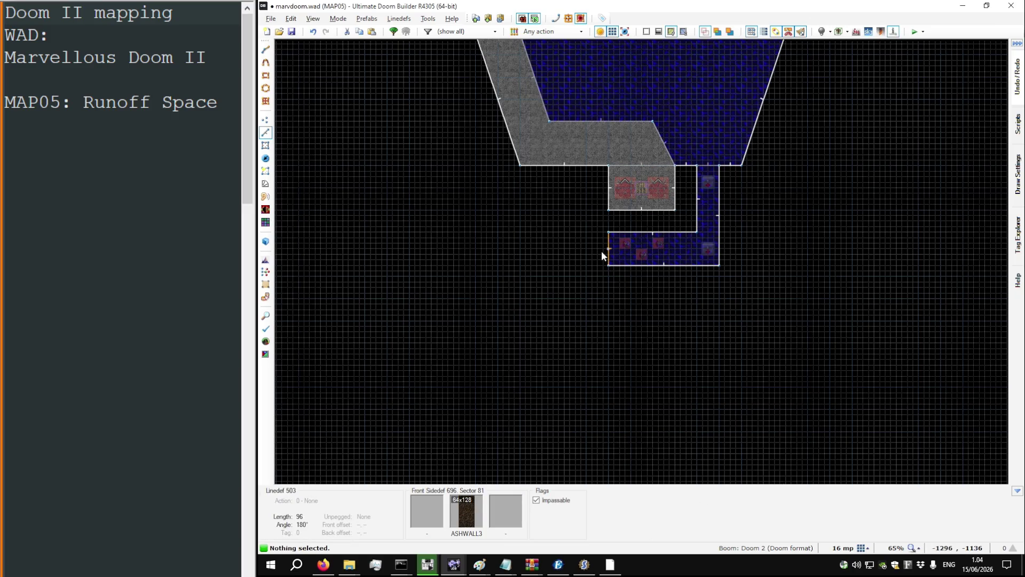
{"action": "key", "text": "alt+Tab"}
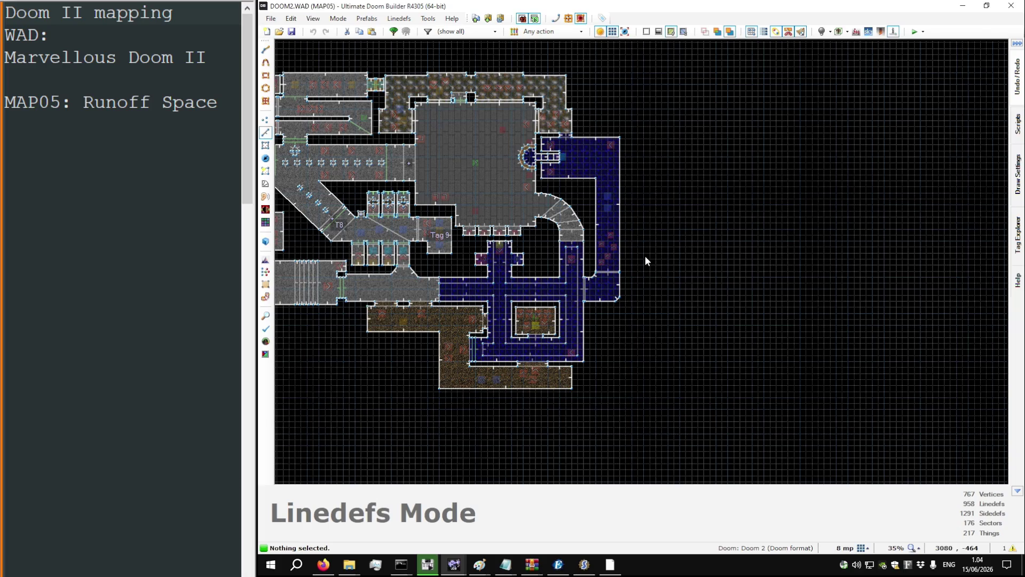
Step: Pan and zoom around the original DOOM2 MAP05 layout for comparison, then return to marvdoom.wad
{"action": "scroll", "coordinate": [700, 246], "scroll_direction": "down", "scroll_amount": 3}
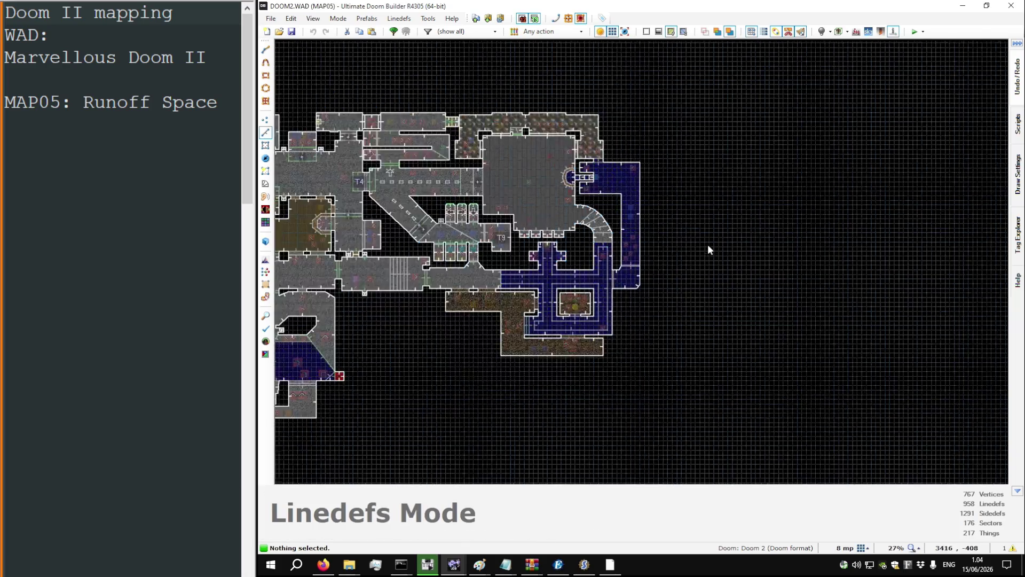
{"action": "key", "text": "Left"}
{"action": "key", "text": "Up"}
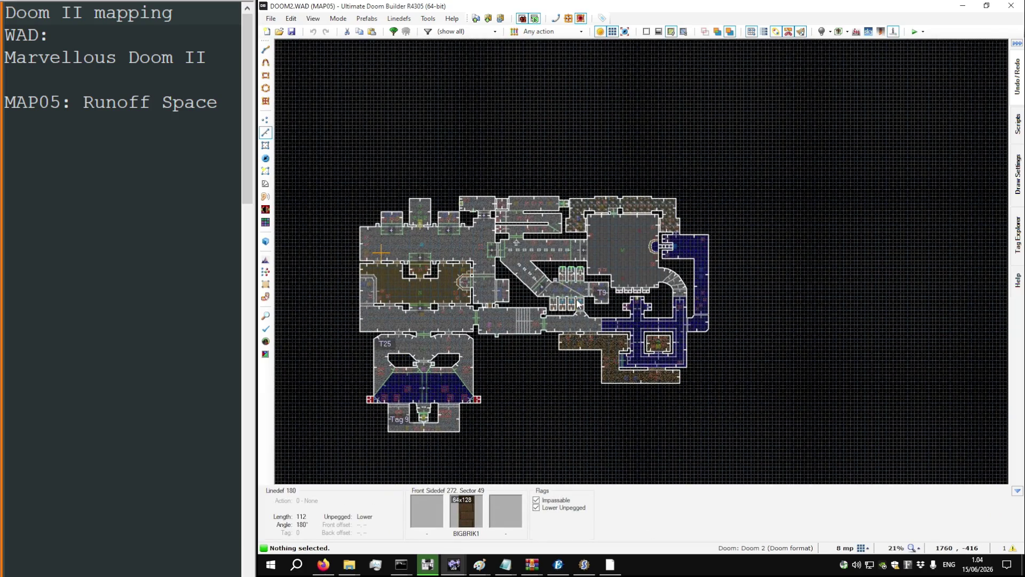
{"action": "key", "text": "Left"}
{"action": "key", "text": "Left"}
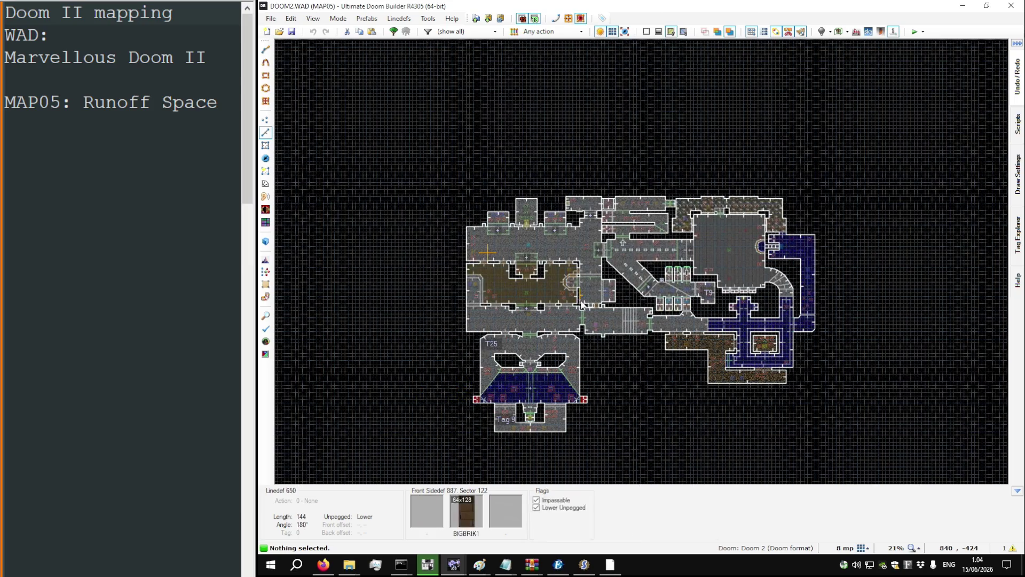
{"action": "scroll", "coordinate": [557, 207], "scroll_direction": "up", "scroll_amount": 10}
{"action": "scroll", "coordinate": [518, 206], "scroll_direction": "down", "scroll_amount": 7}
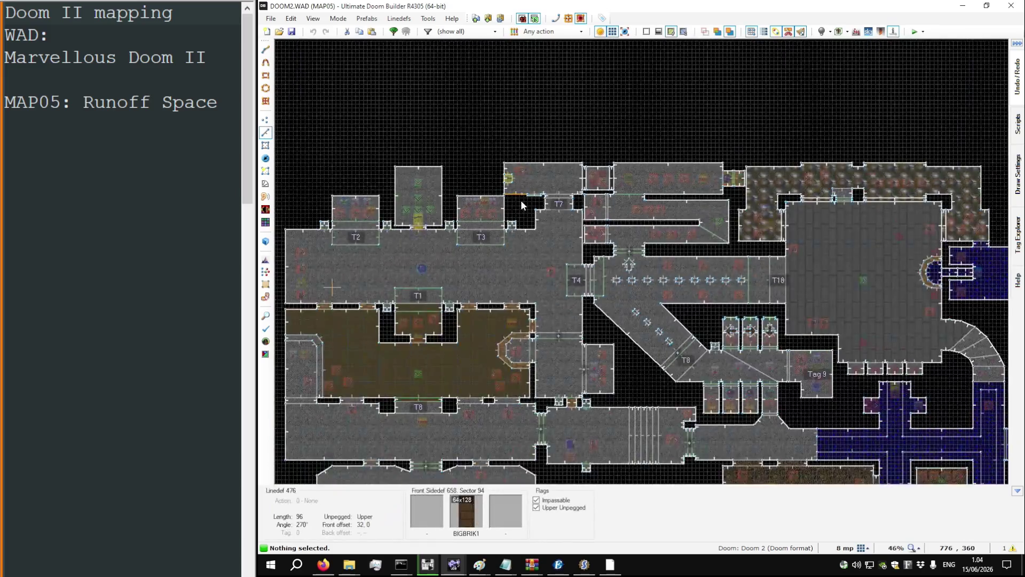
{"action": "scroll", "coordinate": [585, 360], "scroll_direction": "down", "scroll_amount": 2}
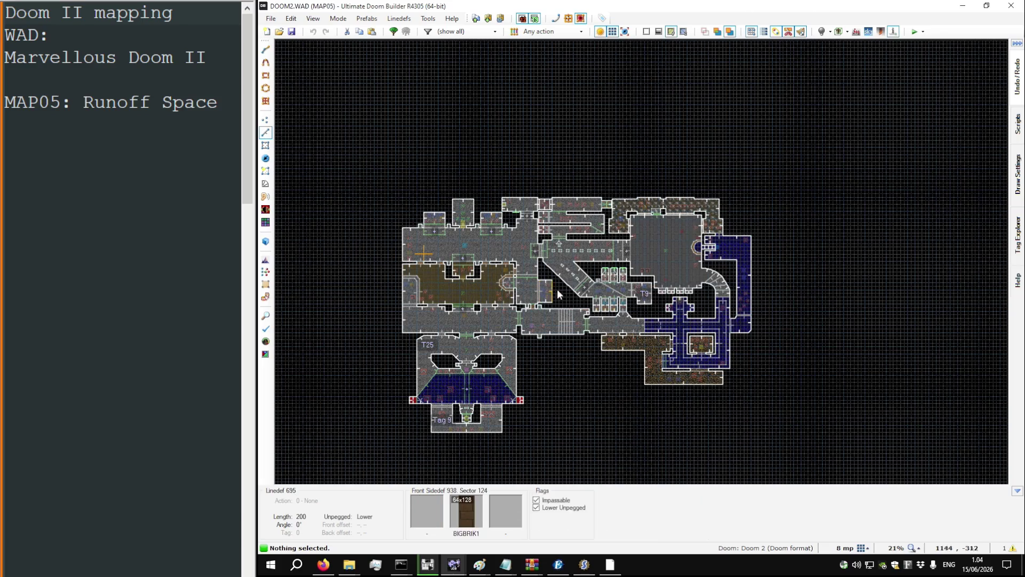
{"action": "scroll", "coordinate": [689, 371], "scroll_direction": "up", "scroll_amount": 4}
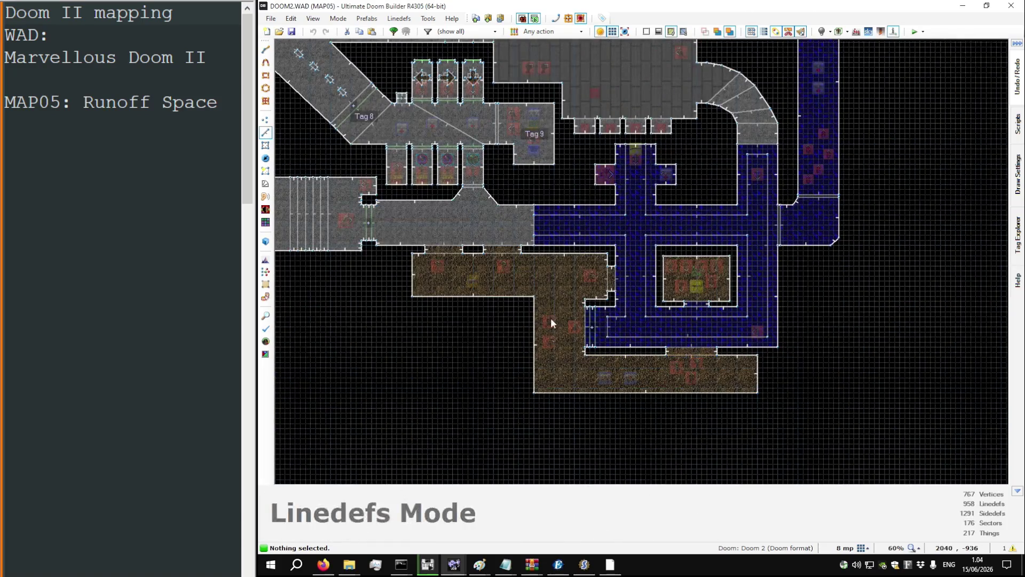
{"action": "scroll", "coordinate": [716, 370], "scroll_direction": "down", "scroll_amount": 2}
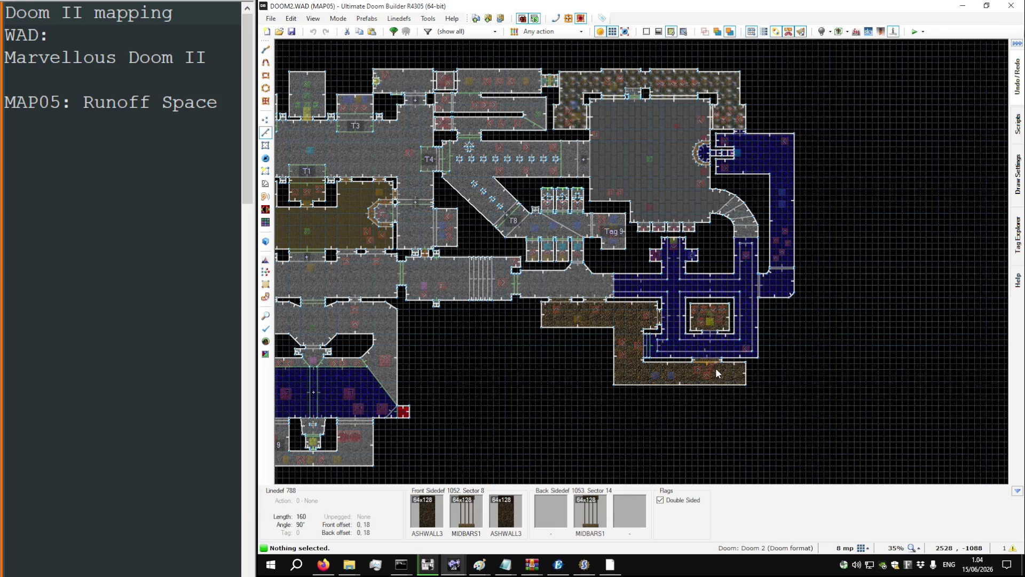
{"action": "scroll", "coordinate": [714, 366], "scroll_direction": "down", "scroll_amount": 1}
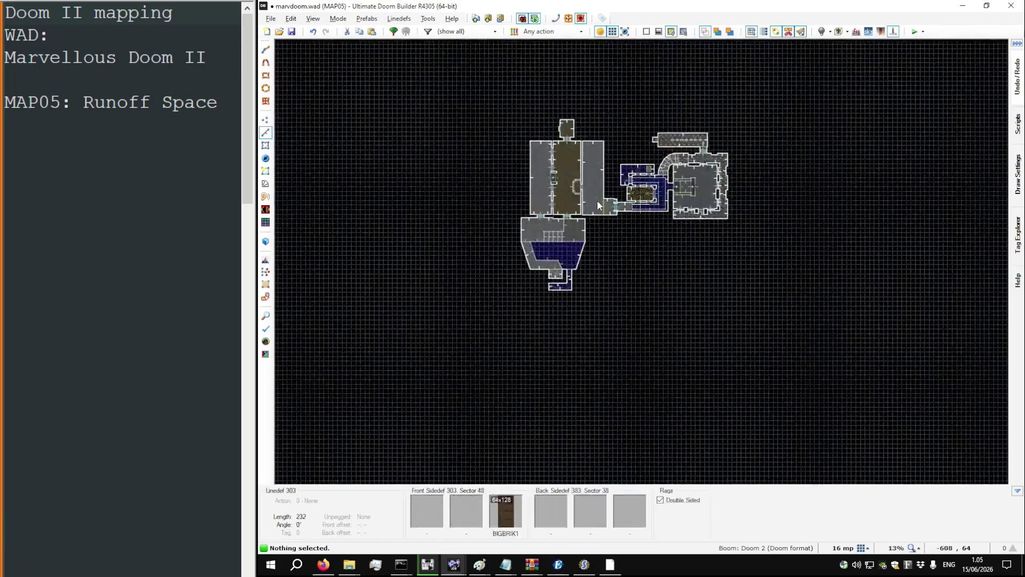
{"action": "scroll", "coordinate": [597, 200], "scroll_direction": "up", "scroll_amount": 6}
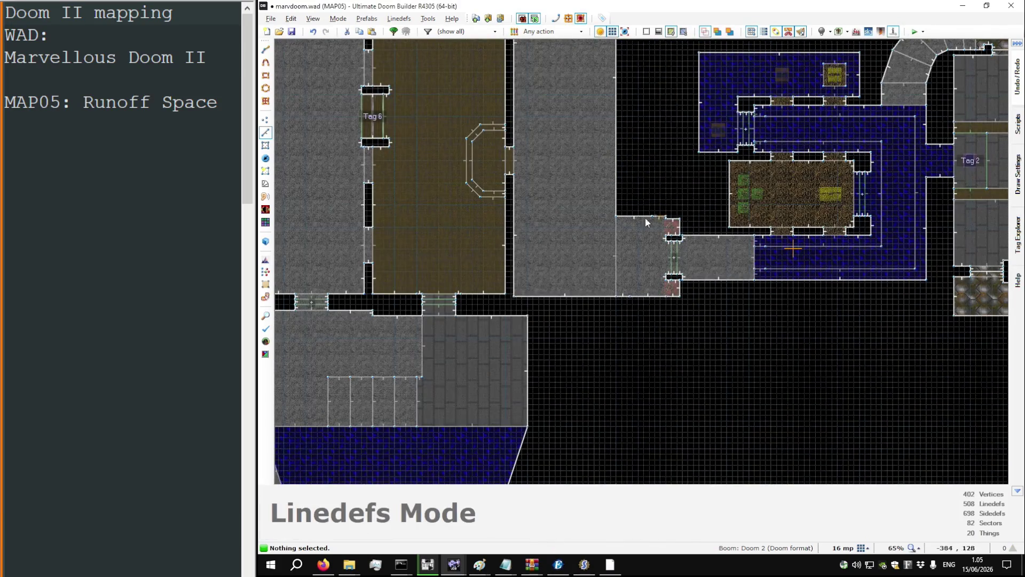
{"action": "scroll", "coordinate": [602, 276], "scroll_direction": "down", "scroll_amount": 3}
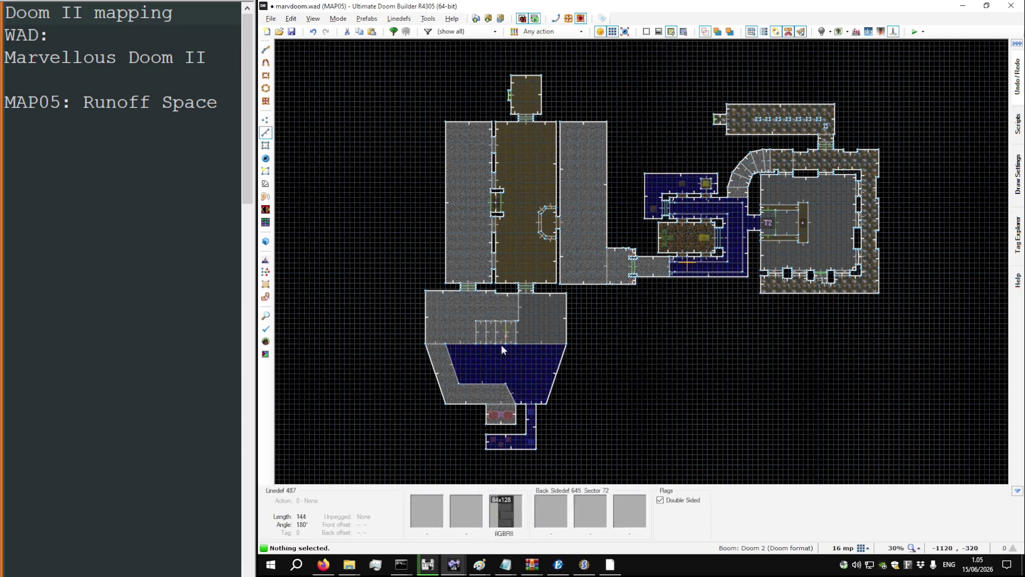
{"action": "scroll", "coordinate": [476, 361], "scroll_direction": "up", "scroll_amount": 4}
{"action": "scroll", "coordinate": [472, 300], "scroll_direction": "down", "scroll_amount": 3}
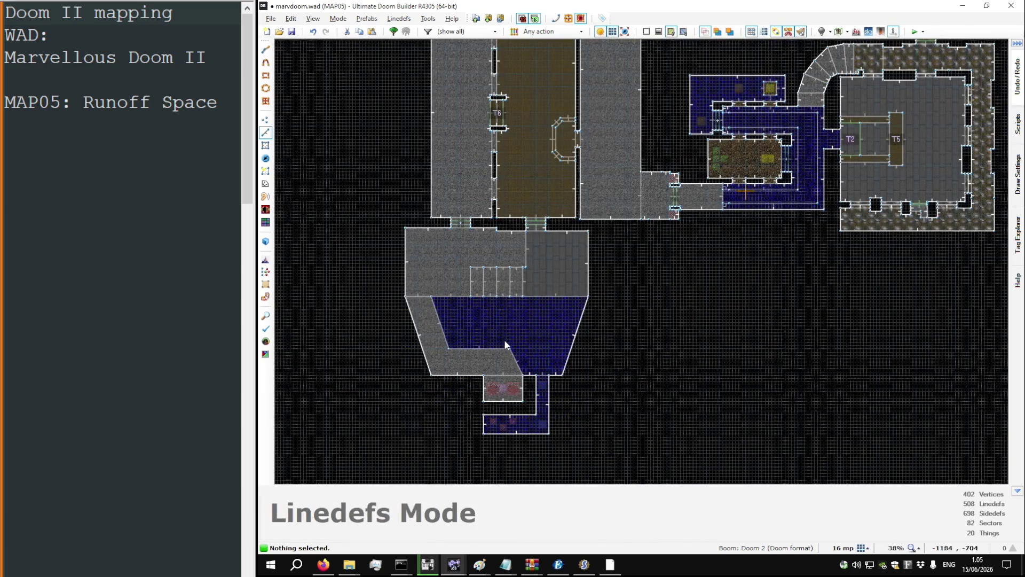
Step: Give the bottom room's left wall linedef action 20, S1 Floor Raise to Next Higher Floor
{"action": "right_click", "coordinate": [485, 424]}
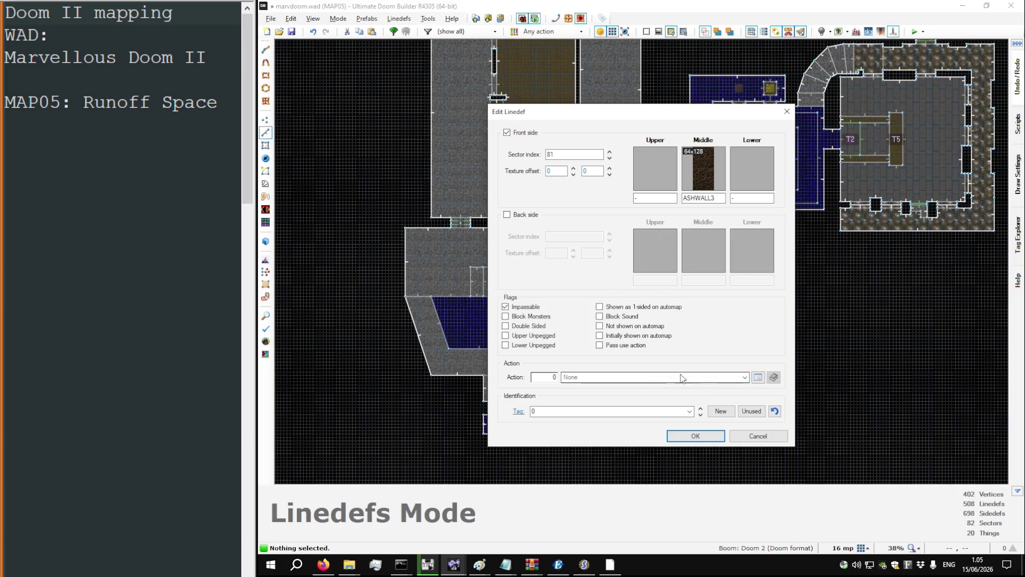
{"action": "left_click", "coordinate": [759, 377]}
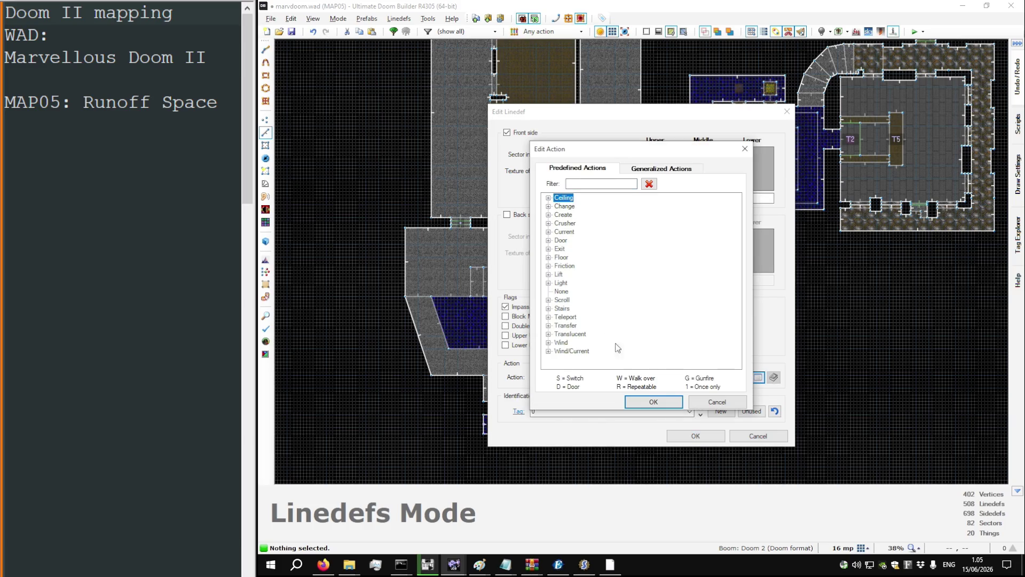
{"action": "double_click", "coordinate": [559, 258]}
{"action": "left_click", "coordinate": [628, 258]}
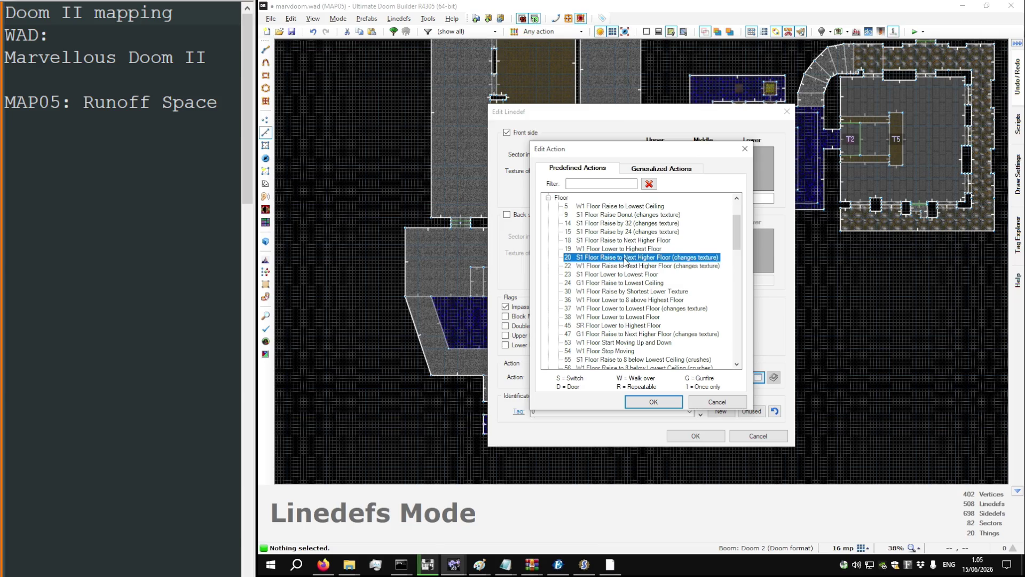
{"action": "left_click", "coordinate": [654, 401]}
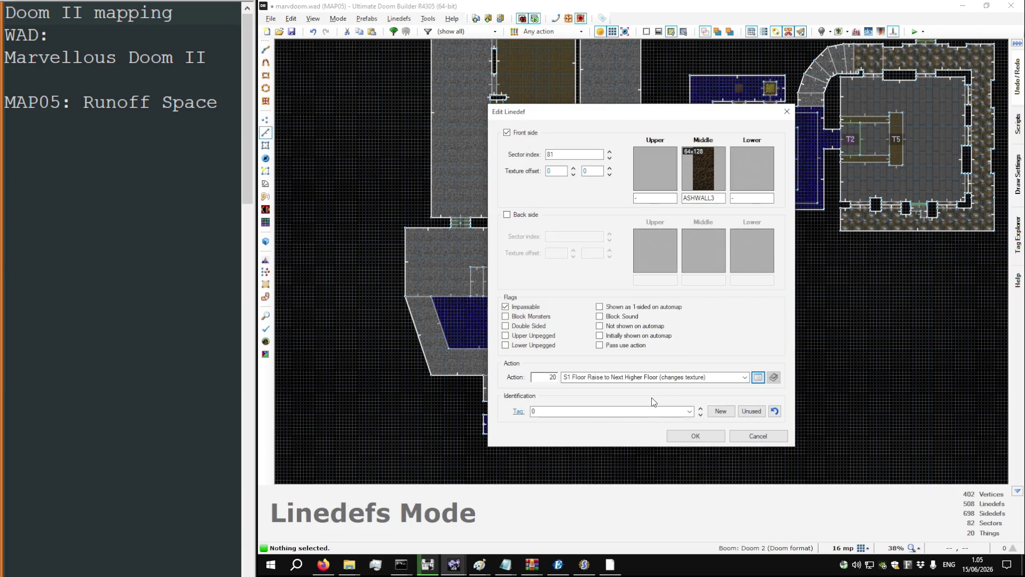
{"action": "left_click", "coordinate": [696, 436]}
Step: Set the grey walkway sector's tag to 8
{"action": "key", "text": "s"}
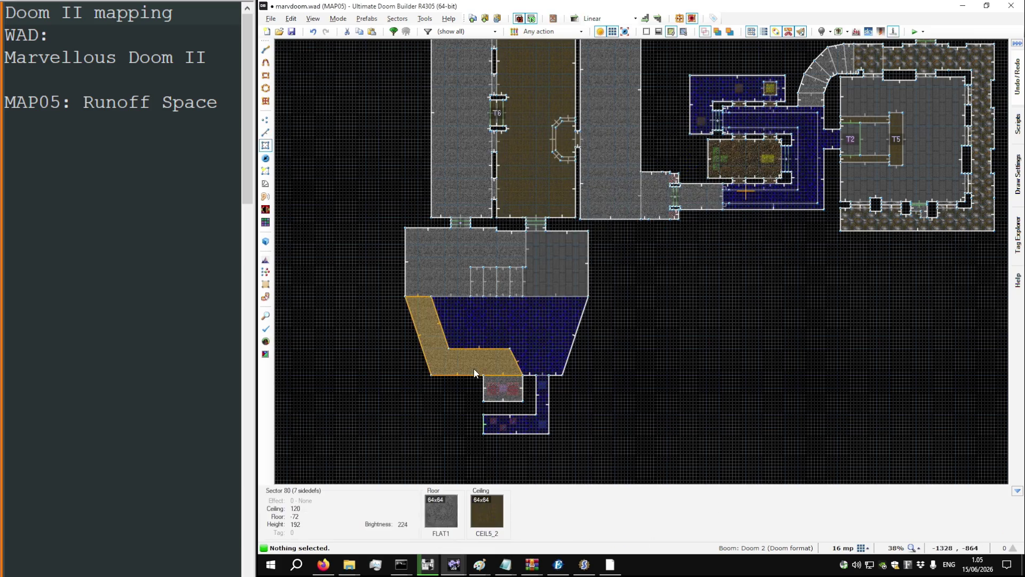
{"action": "right_click", "coordinate": [473, 369]}
{"action": "type", "text": "8"}
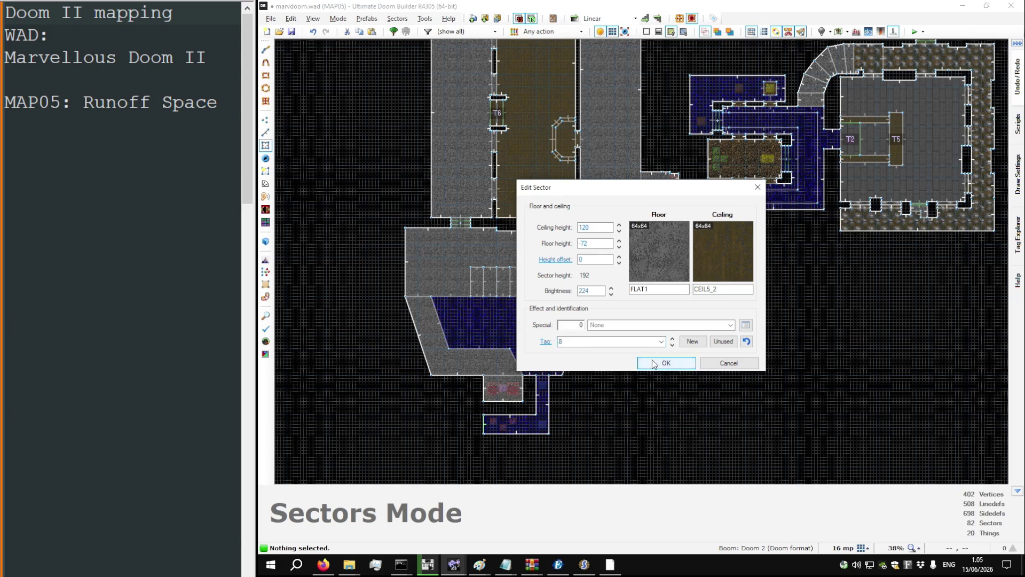
{"action": "left_click", "coordinate": [676, 362]}
Step: Return to Linedefs mode and save the map
{"action": "key", "text": "l"}
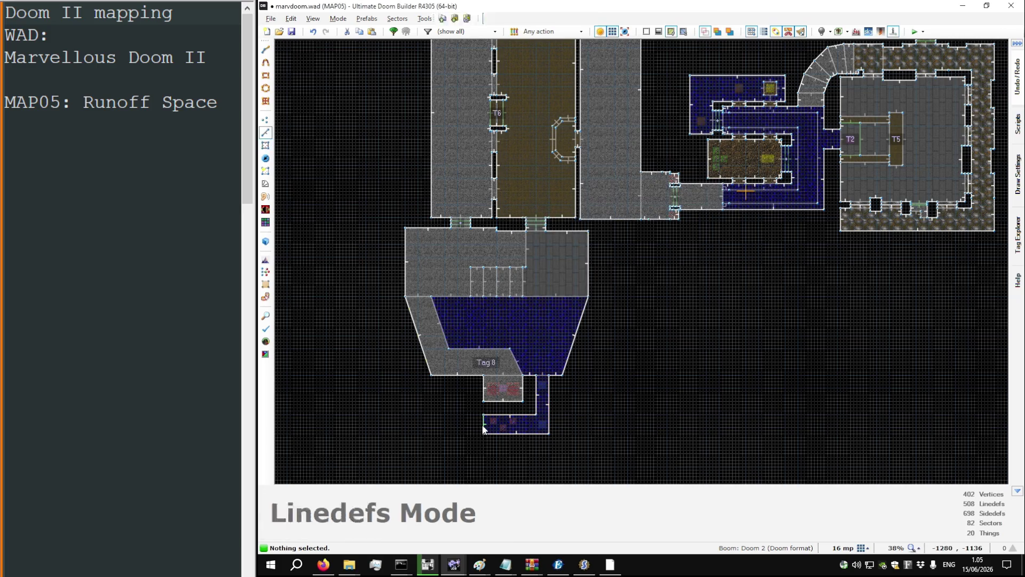
{"action": "scroll", "coordinate": [479, 430], "scroll_direction": "up", "scroll_amount": 5}
{"action": "scroll", "coordinate": [493, 430], "scroll_direction": "down", "scroll_amount": 4}
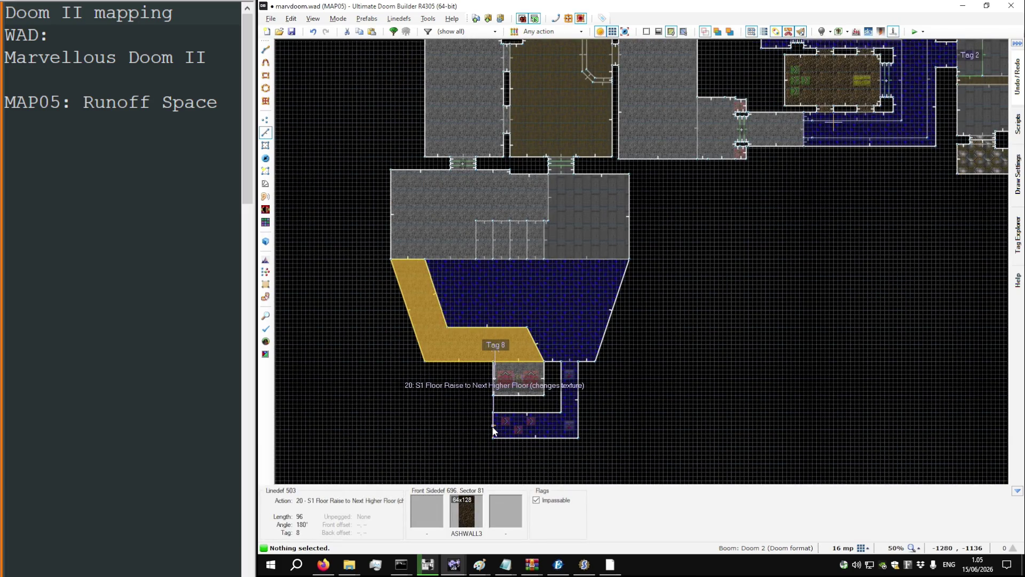
{"action": "key", "text": "ctrl+s"}
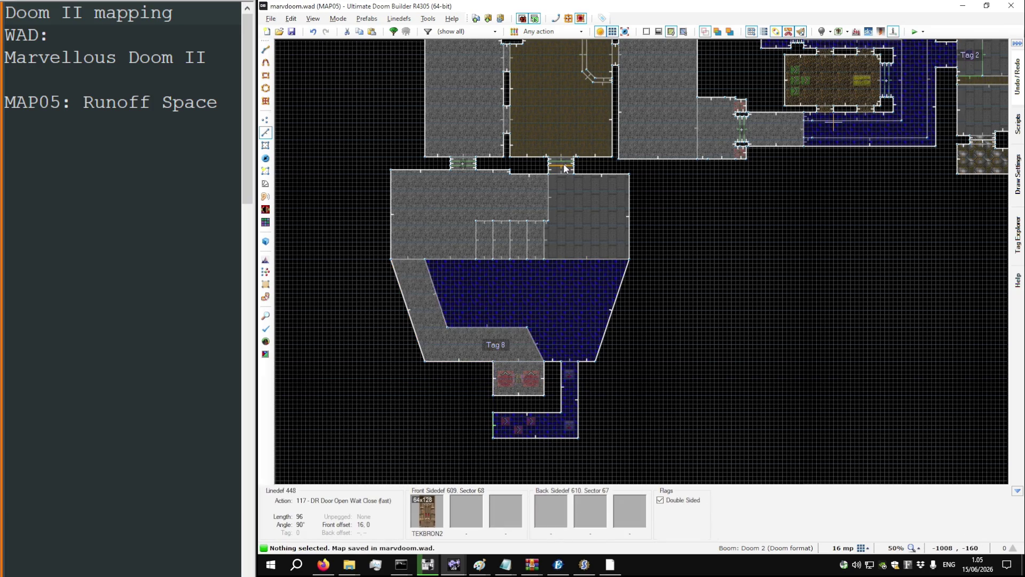
{"action": "scroll", "coordinate": [566, 164], "scroll_direction": "down", "scroll_amount": 2}
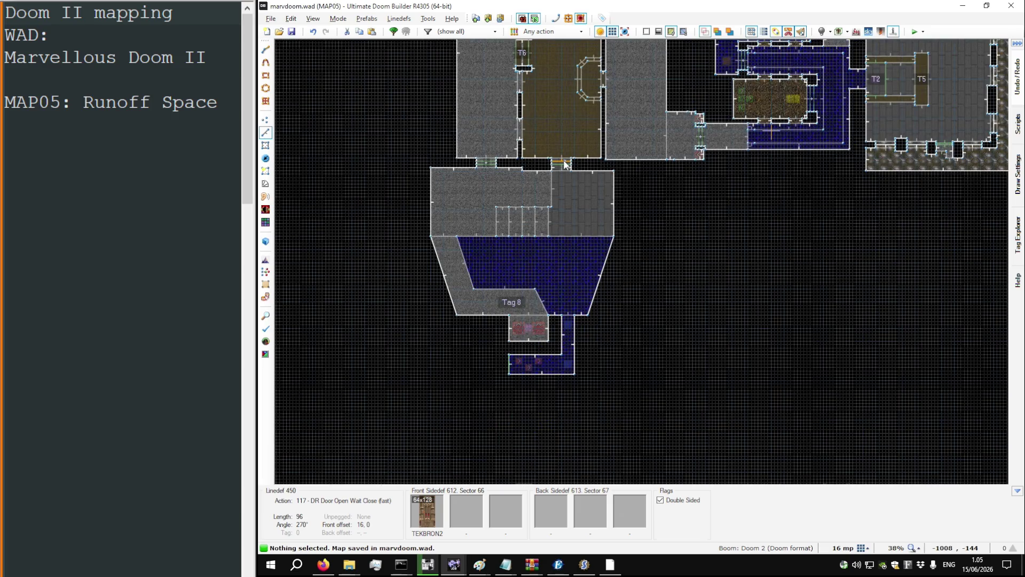
Step: Launch MAP05 in the source port and walk through the stone corridors and dark rooms
{"action": "key", "text": "F9"}
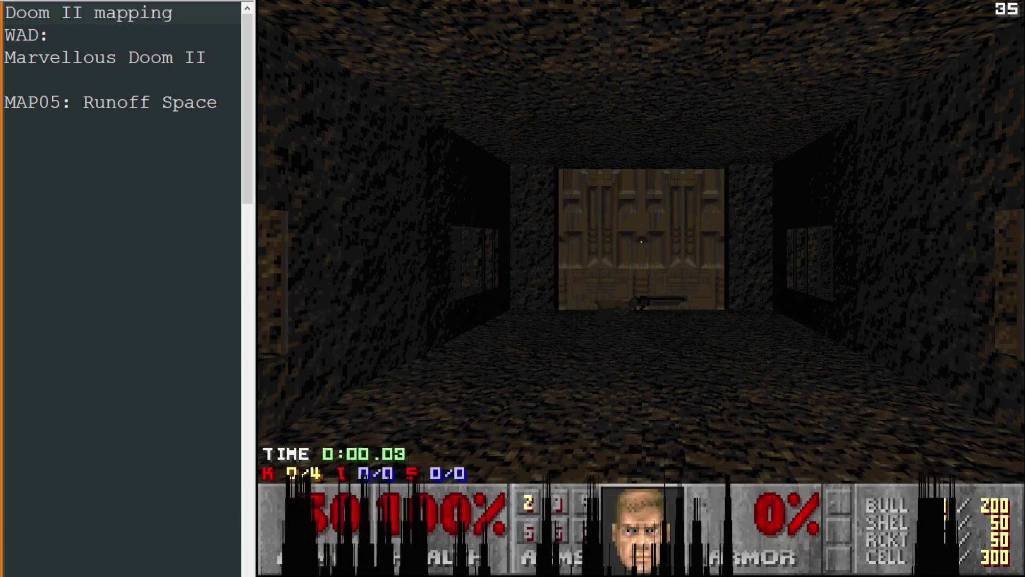
{"action": "key", "text": "Up"}
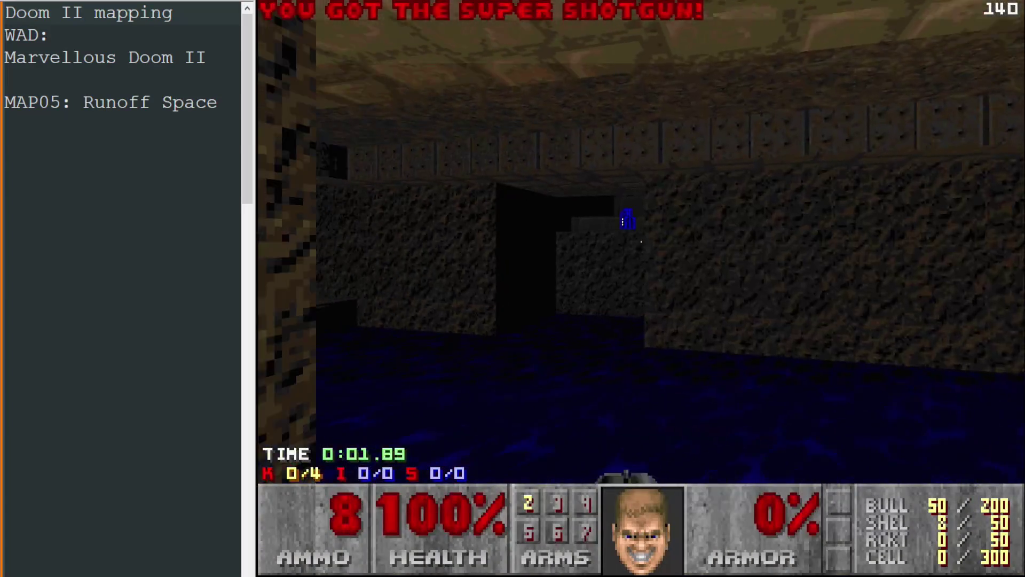
{"action": "key", "text": "Left"}
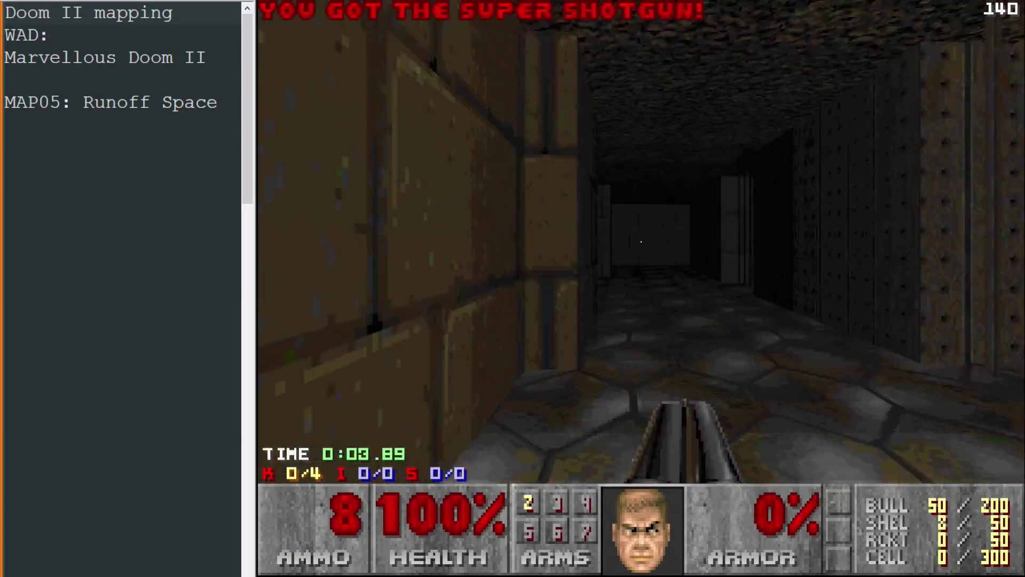
{"action": "key", "text": "Up"}
{"action": "key", "text": "Left"}
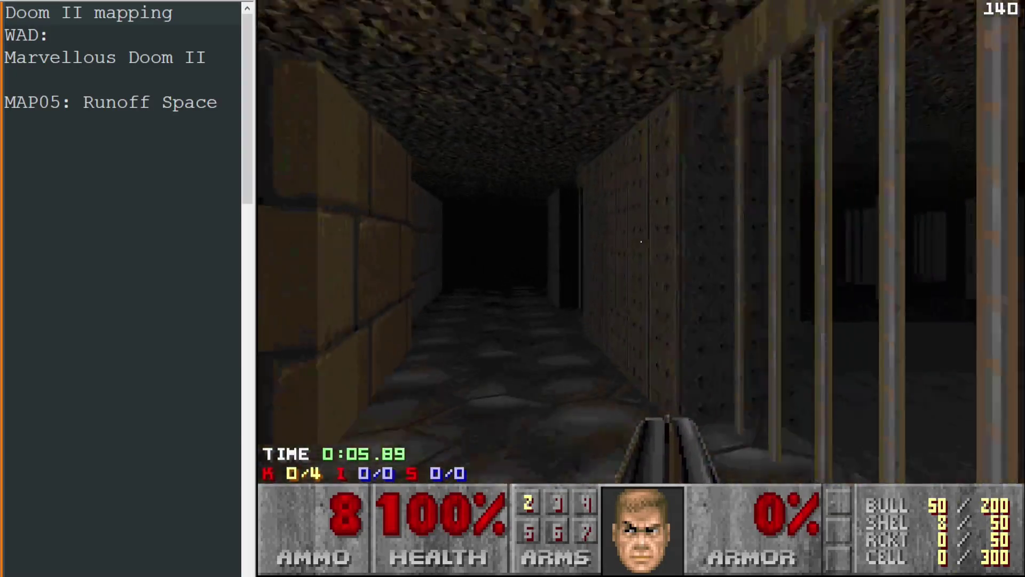
{"action": "key", "text": "Up"}
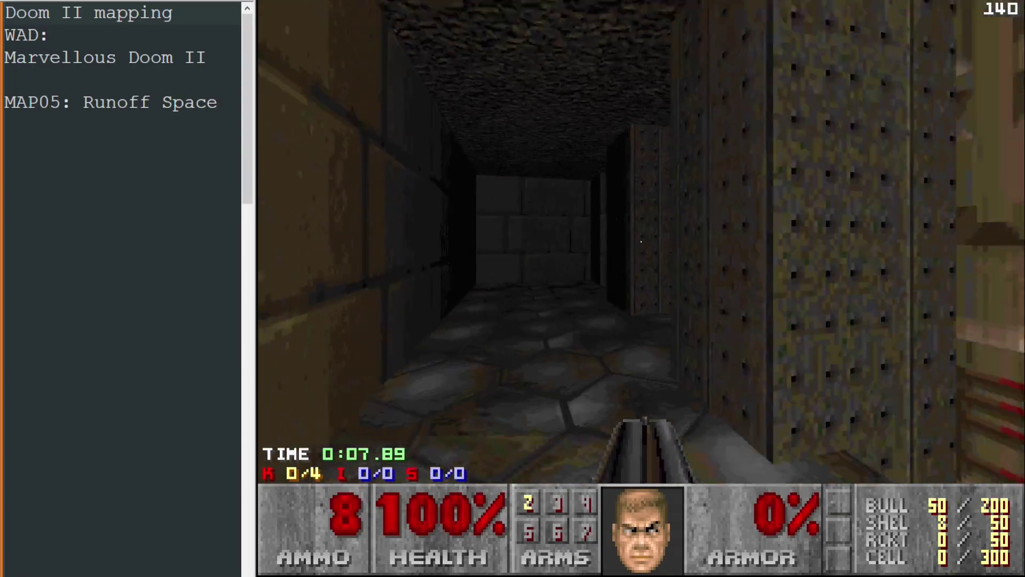
{"action": "key", "text": "Up"}
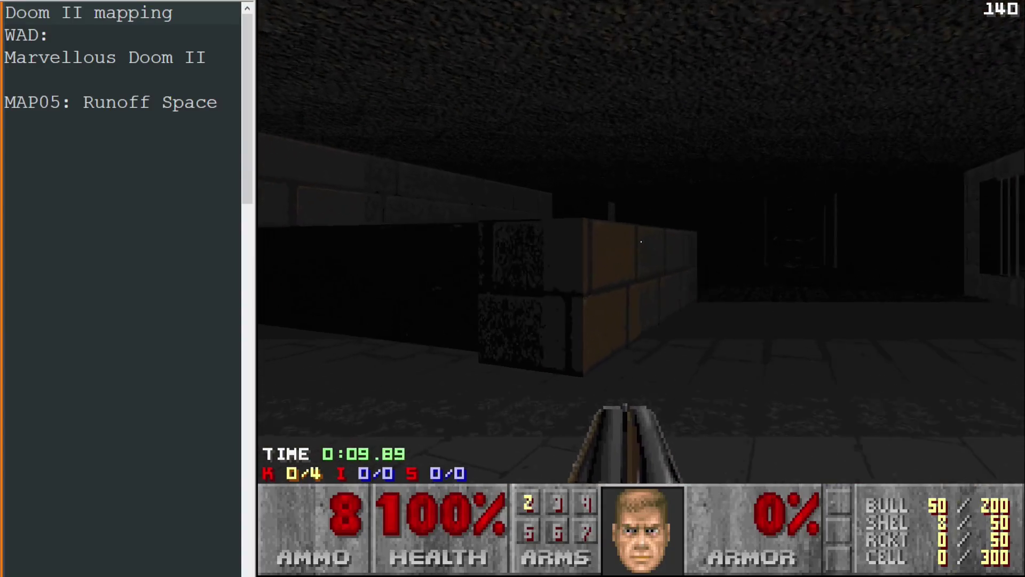
{"action": "key", "text": "Up"}
{"action": "key", "text": "Right"}
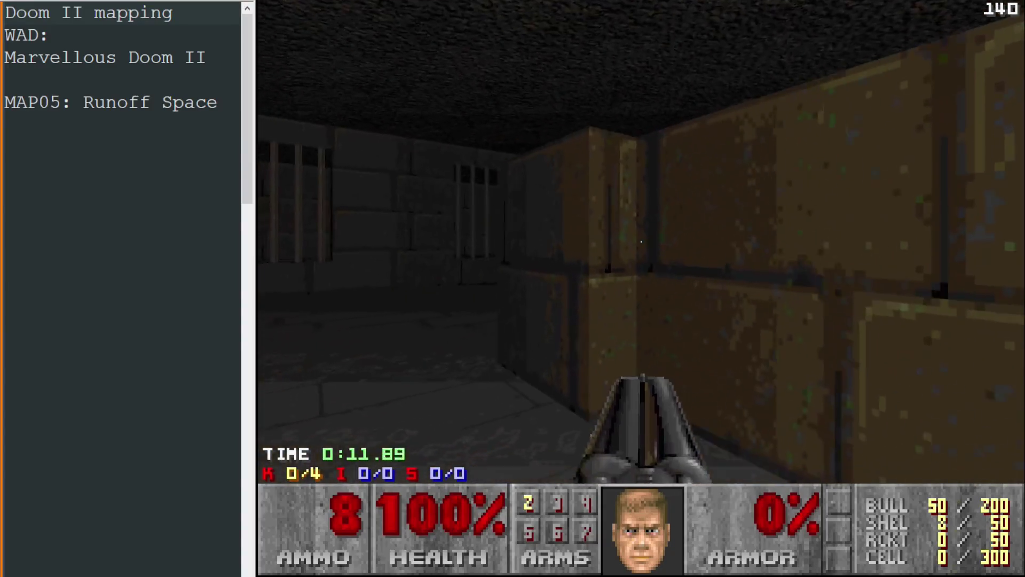
{"action": "key", "text": "Up"}
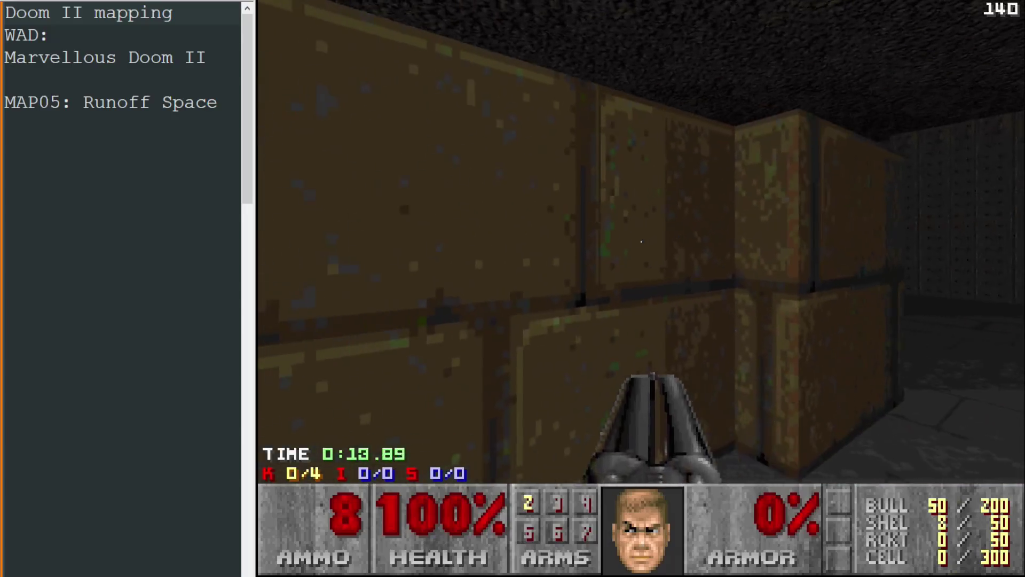
{"action": "key", "text": "Up"}
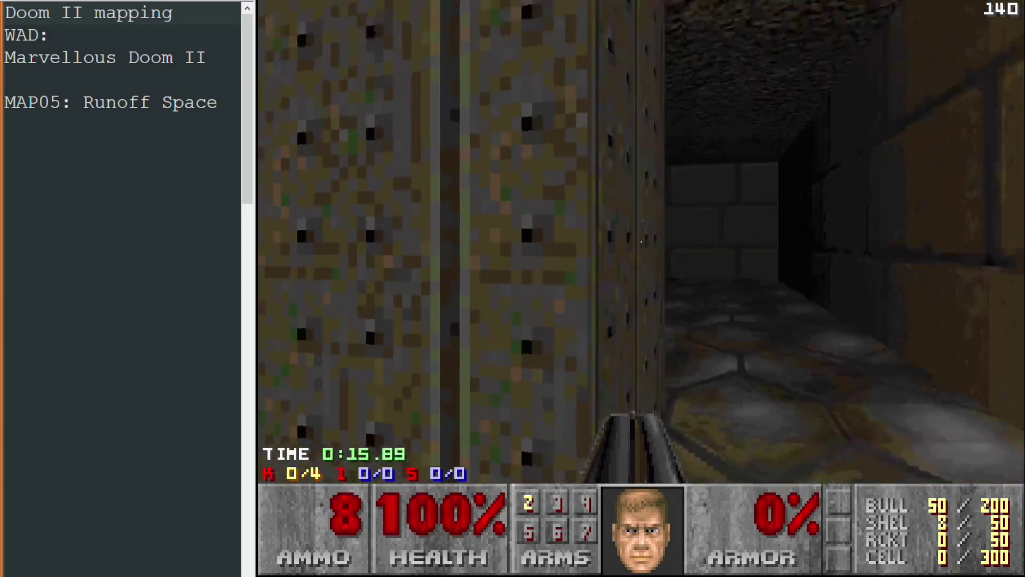
{"action": "key", "text": "Up"}
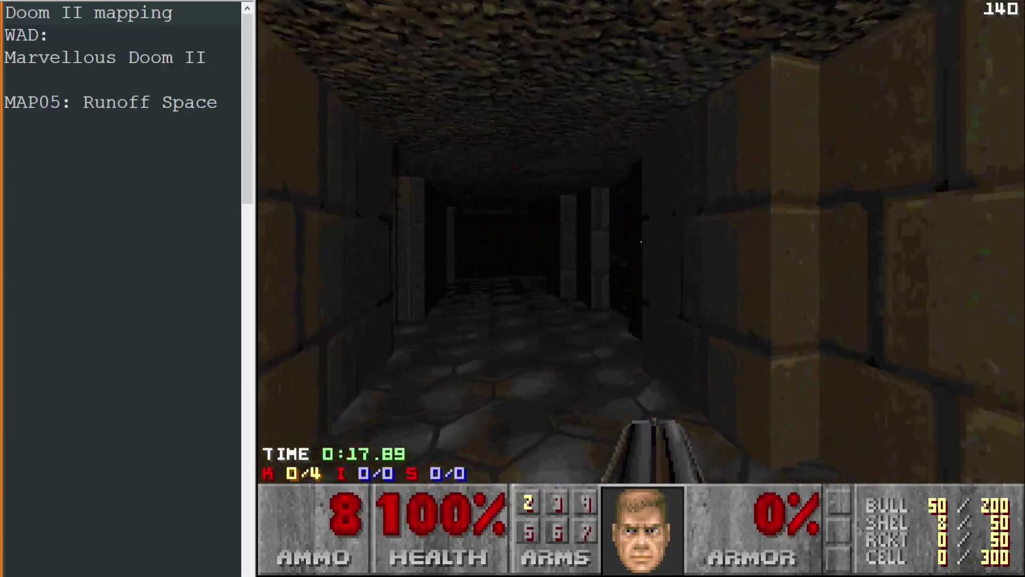
Step: Continue through the brown brick room and long corridor to collect the blue keycard
{"action": "key", "text": "Up"}
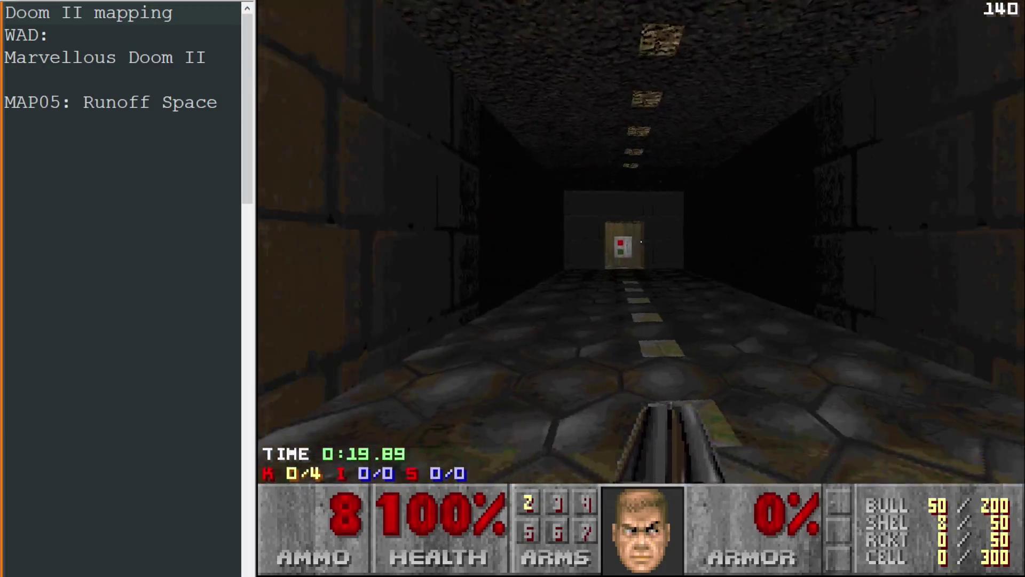
{"action": "key", "text": "Up"}
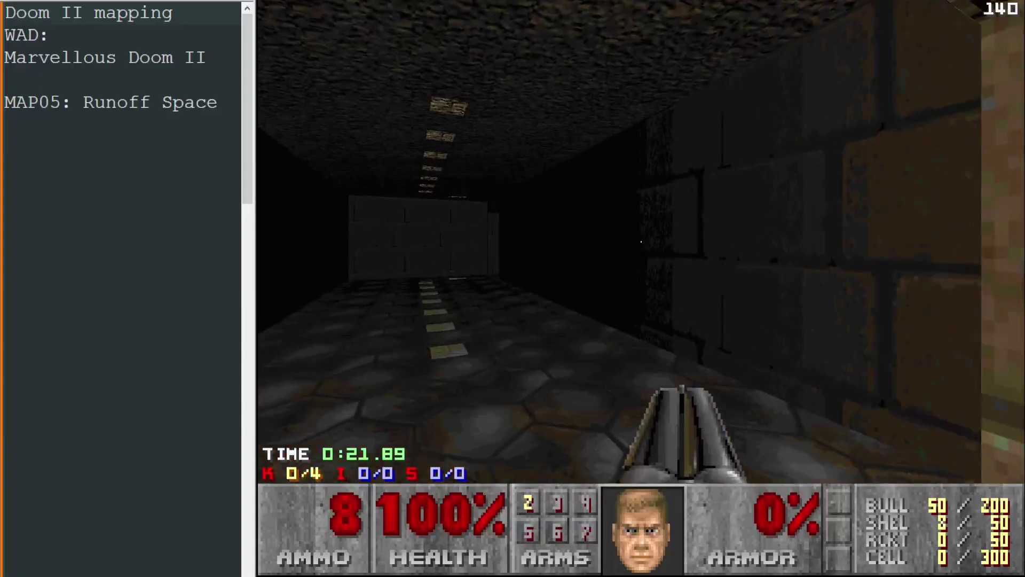
{"action": "key", "text": "Up"}
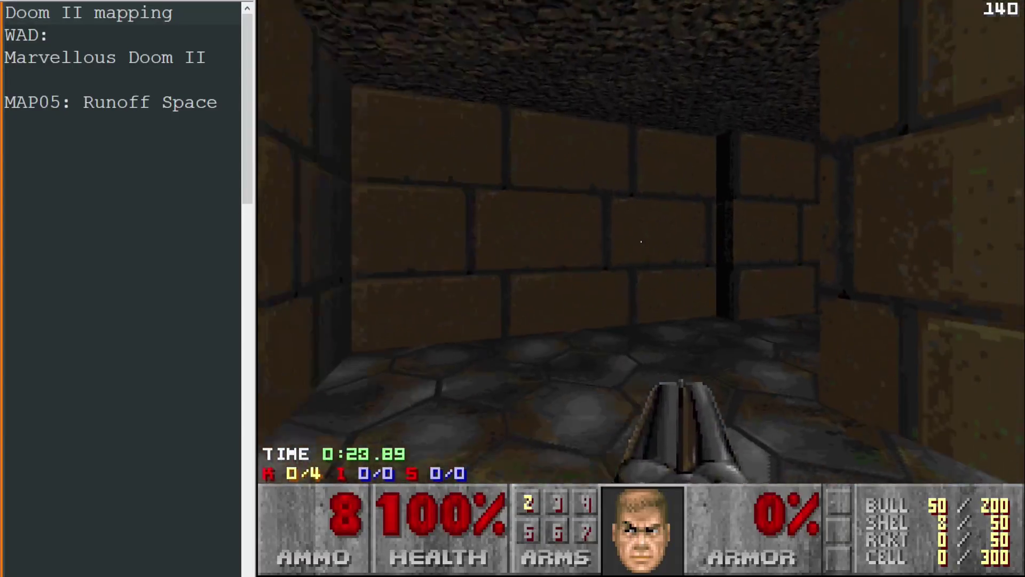
{"action": "key", "text": "Up"}
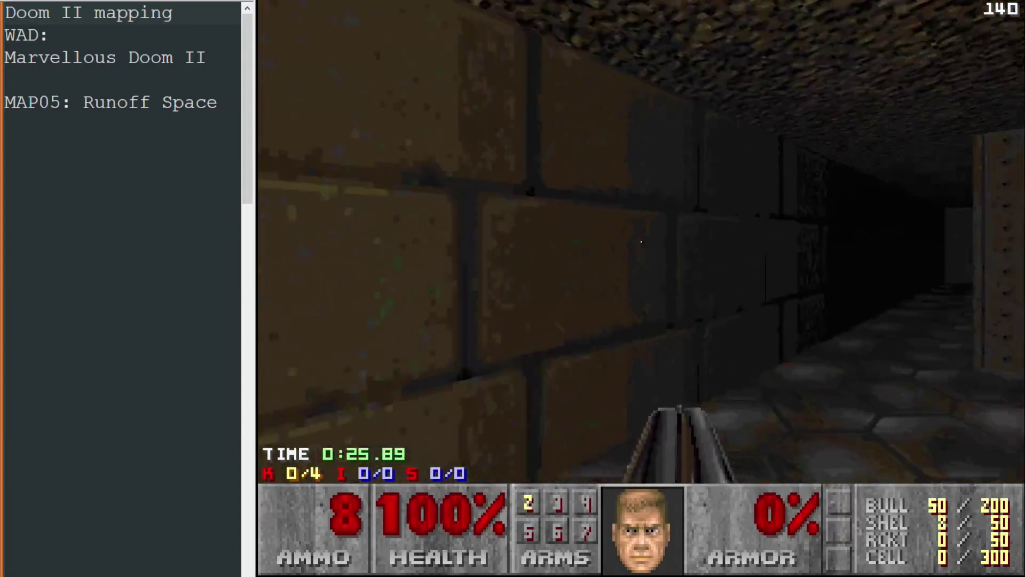
{"action": "key", "text": "Up"}
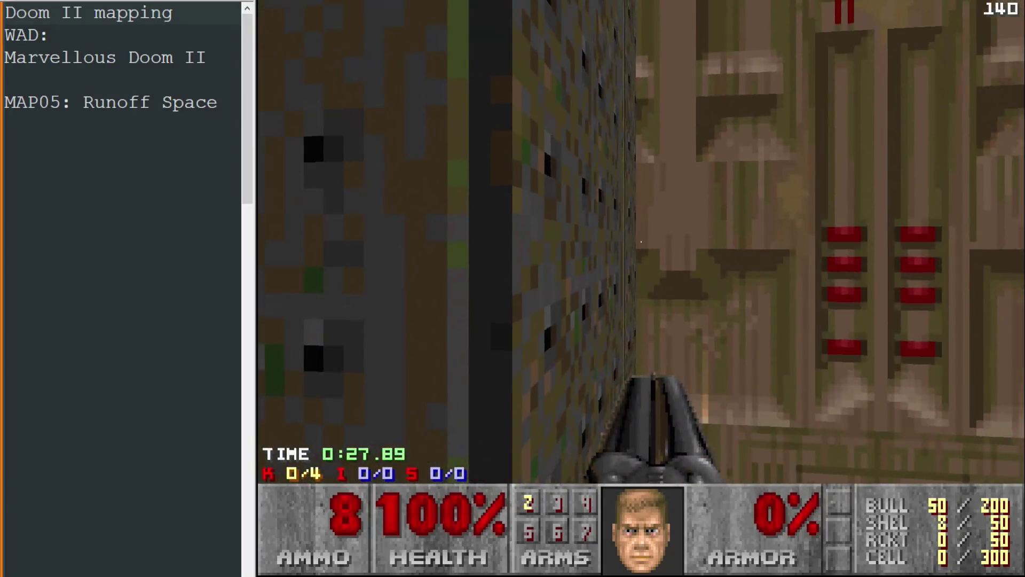
{"action": "key", "text": "Up"}
{"action": "key", "text": "Up"}
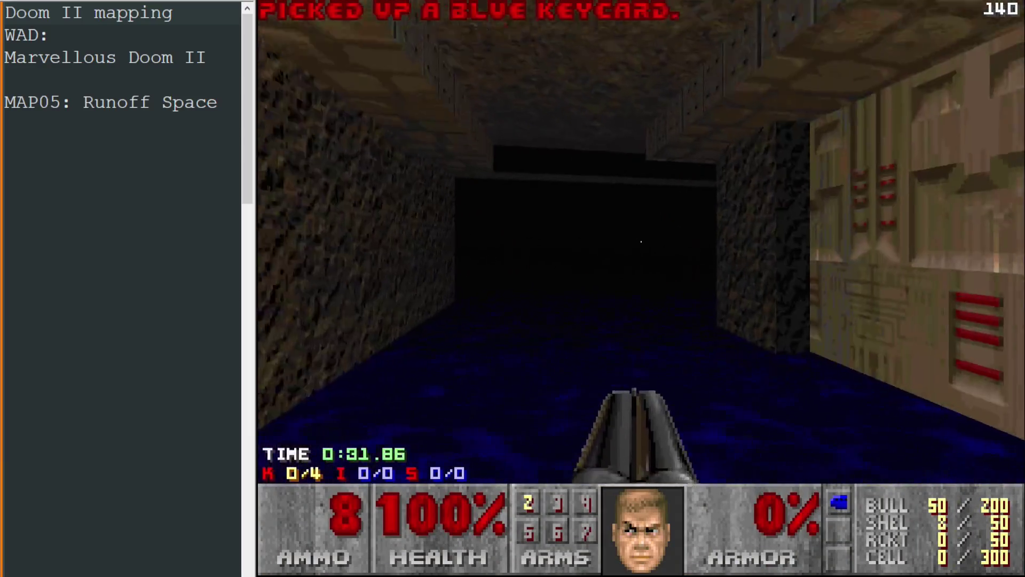
{"action": "key", "text": "Up"}
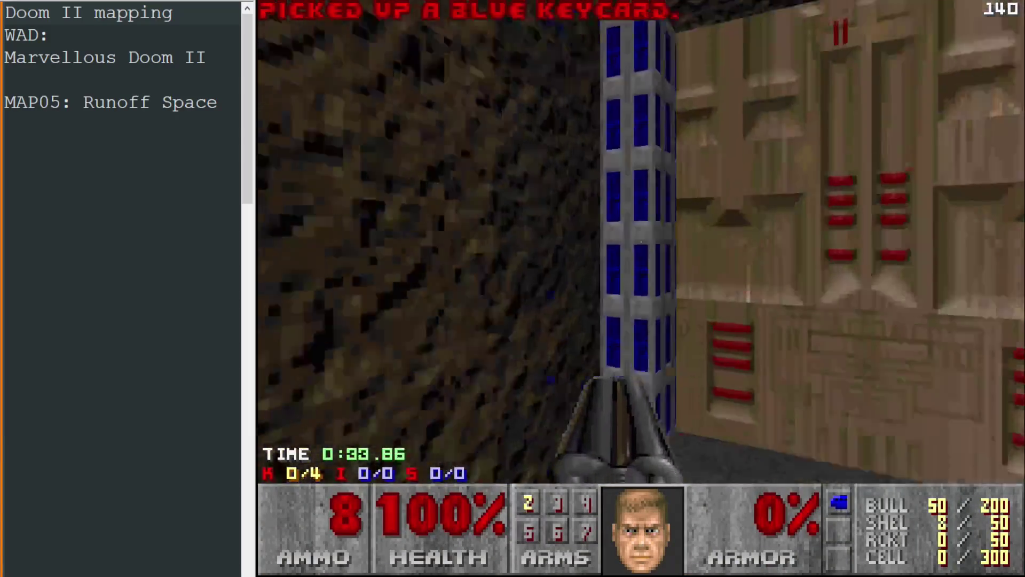
{"action": "key", "text": "Up"}
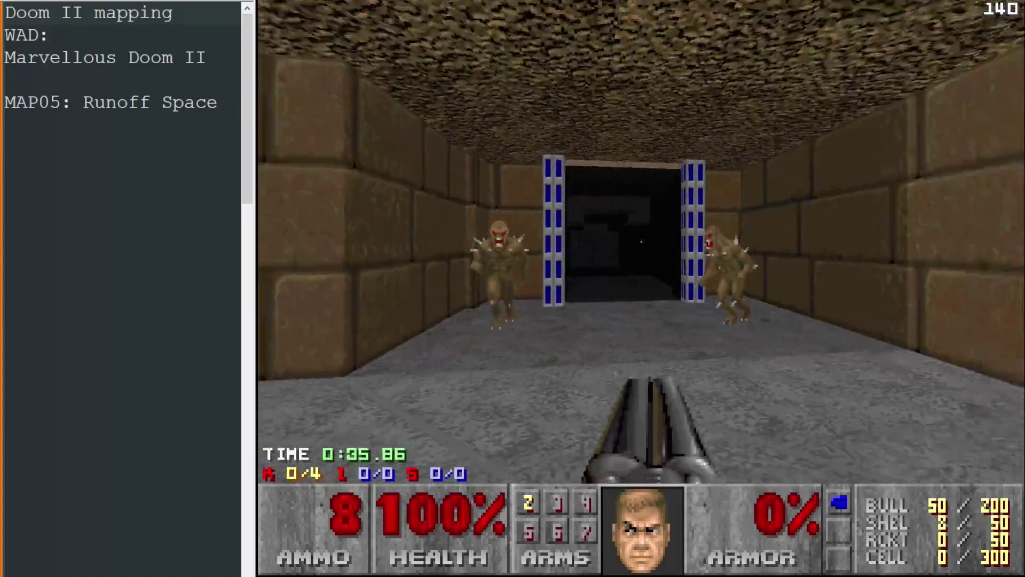
Step: Kill the two imps and enter the IDFA cheat for full ammo and armour
{"action": "key", "text": "ctrl"}
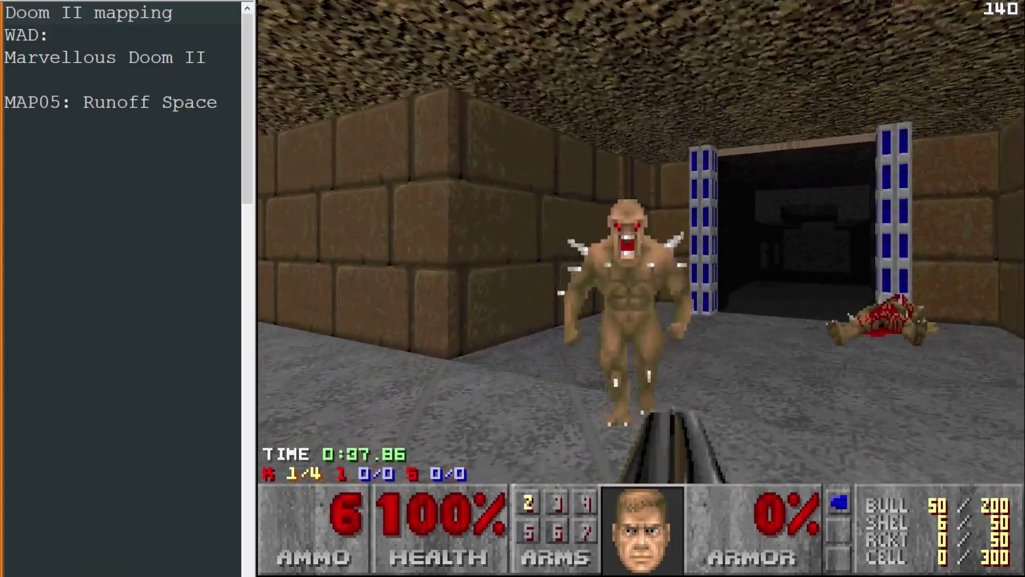
{"action": "key", "text": "ctrl"}
{"action": "key", "text": "Up"}
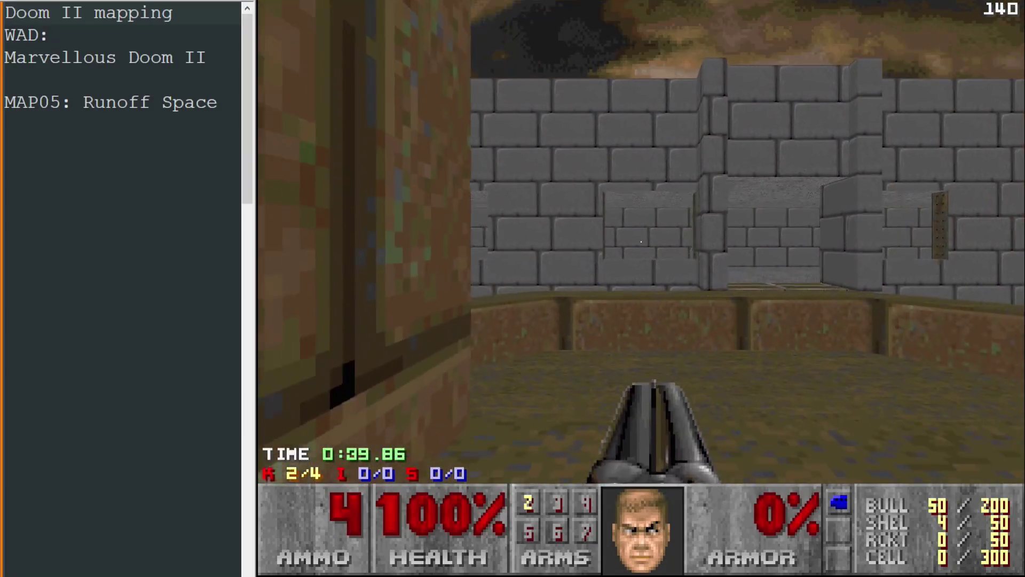
{"action": "type", "text": "idfa"}
{"action": "key", "text": "Left"}
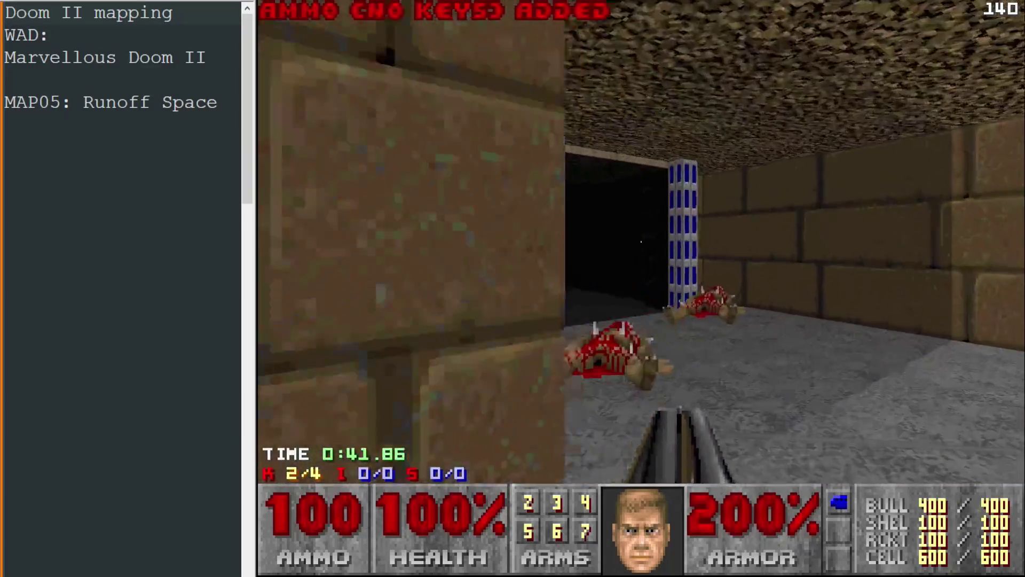
Step: Advance into the brick corridor and shoot the approaching cacodemons until all four monsters are dead
{"action": "key", "text": "Up"}
{"action": "key", "text": "Left"}
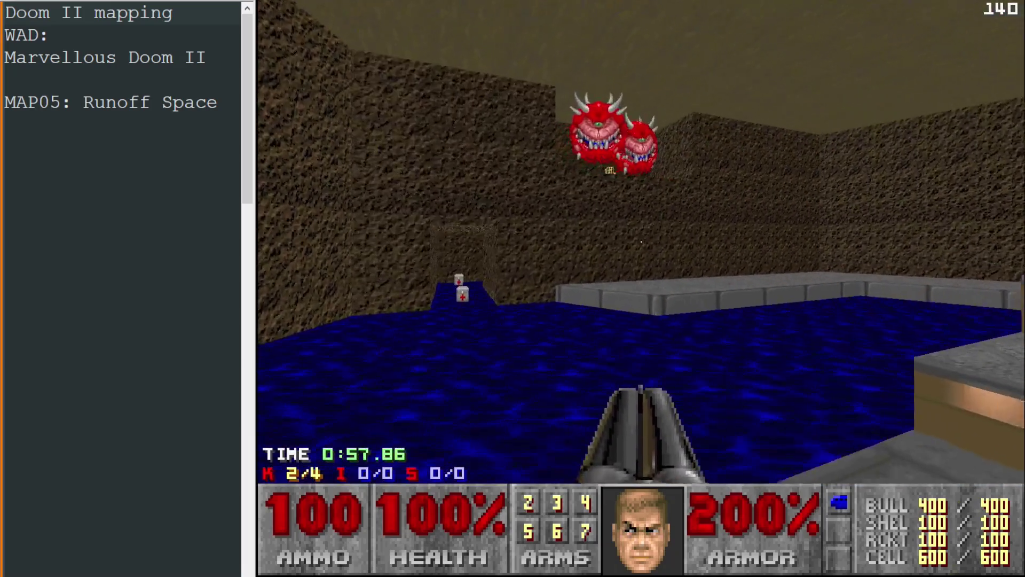
{"action": "key", "text": "ctrl"}
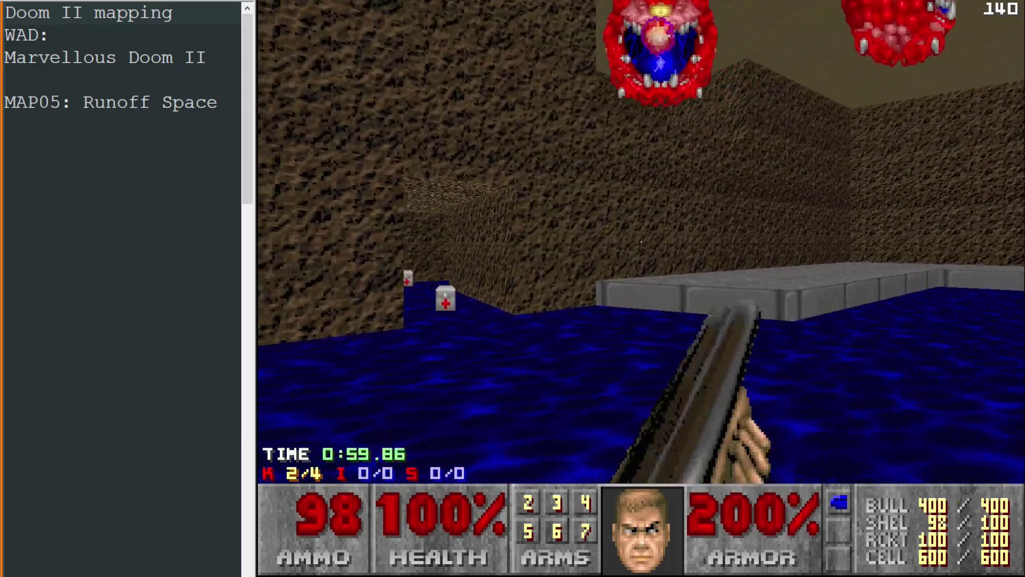
{"action": "key", "text": "Up"}
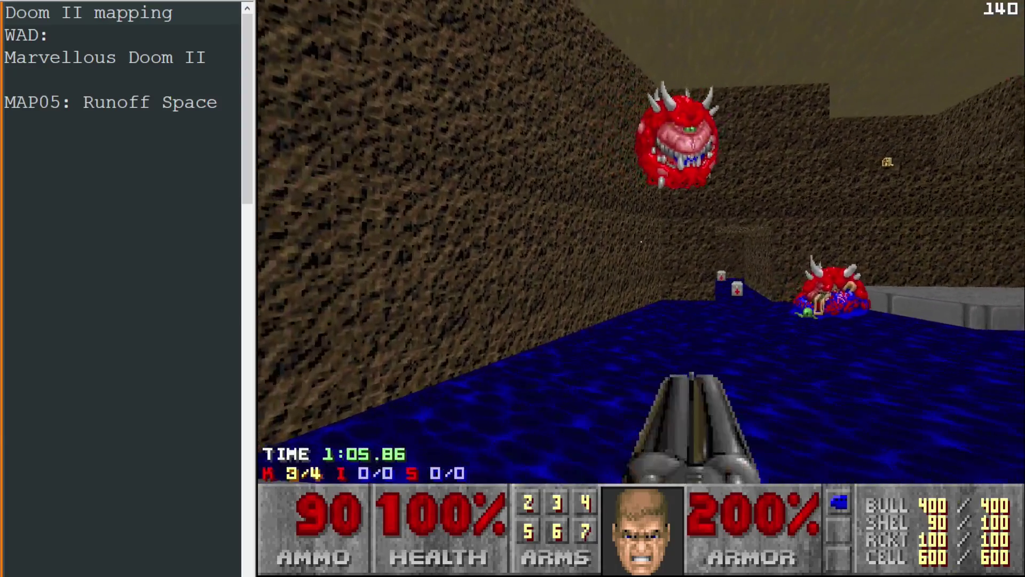
{"action": "key", "text": "ctrl"}
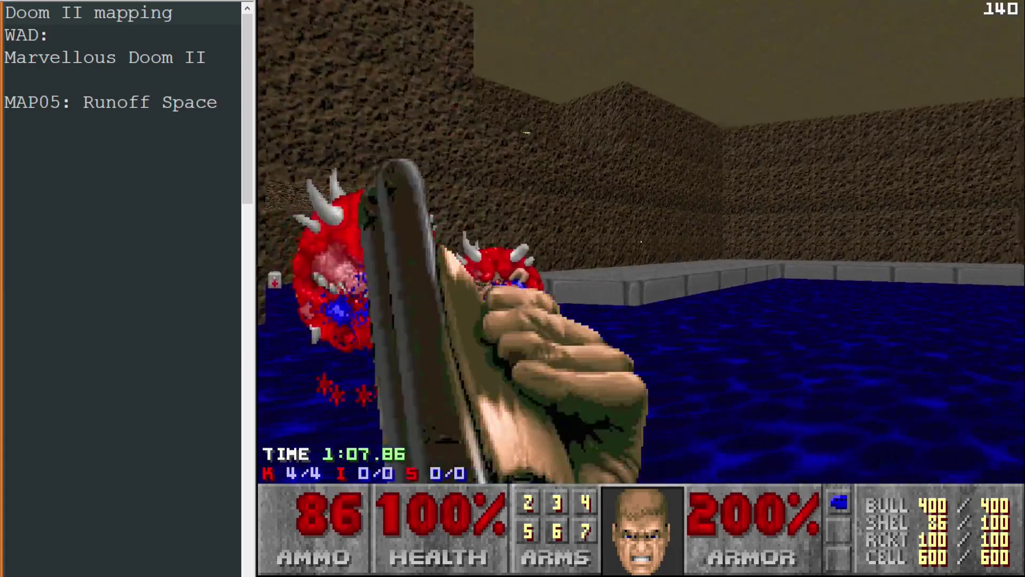
Step: Walk around the pool and stone stairs, then quit the test game back to the editor
{"action": "key", "text": "Left"}
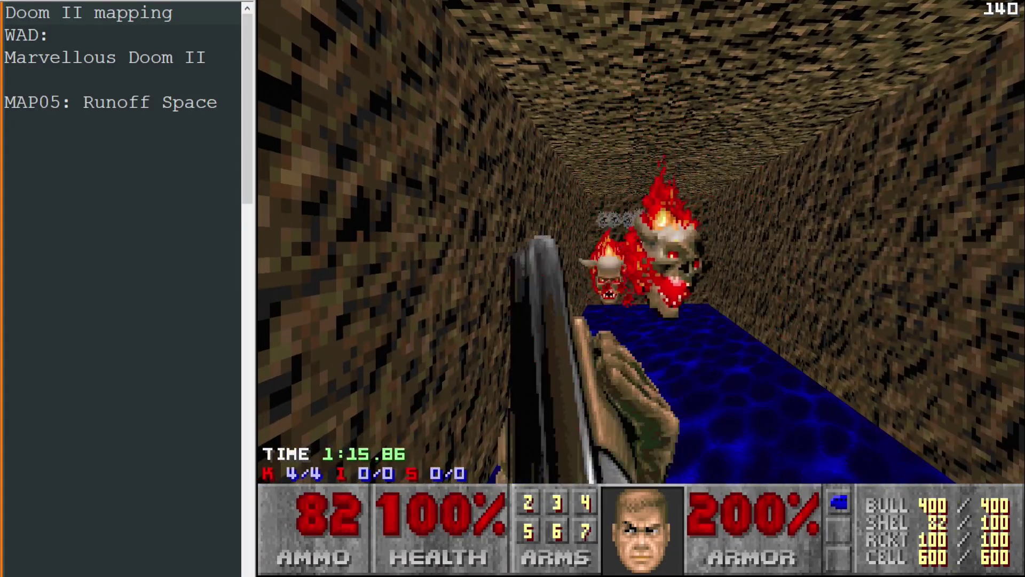
{"action": "key", "text": "Up"}
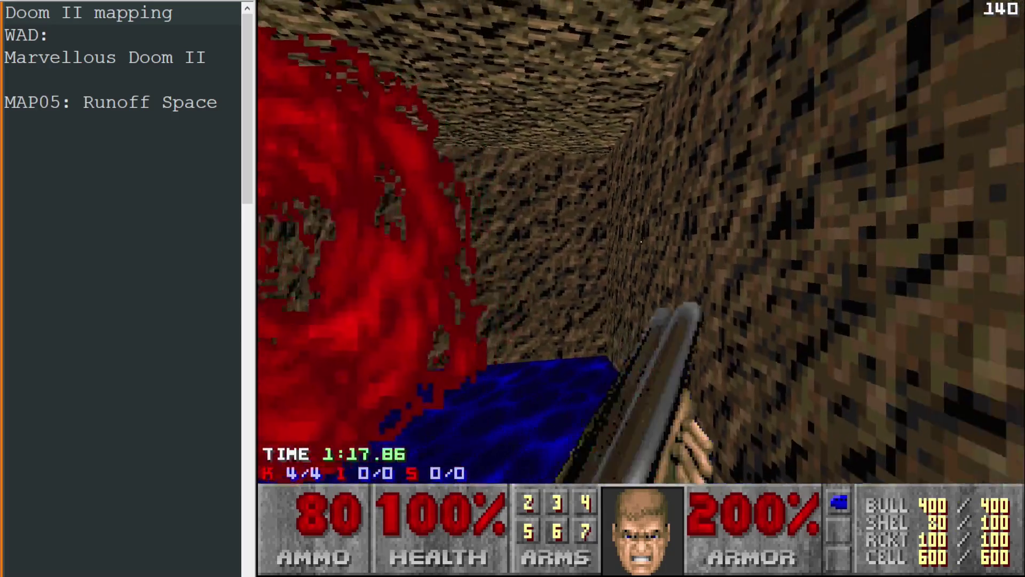
{"action": "key", "text": "Up"}
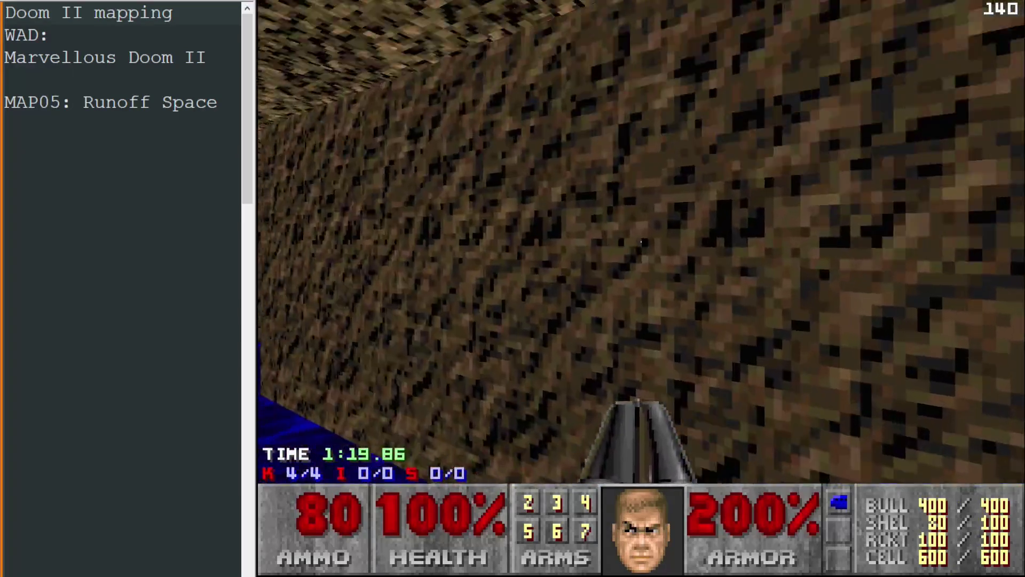
{"action": "key", "text": "Up"}
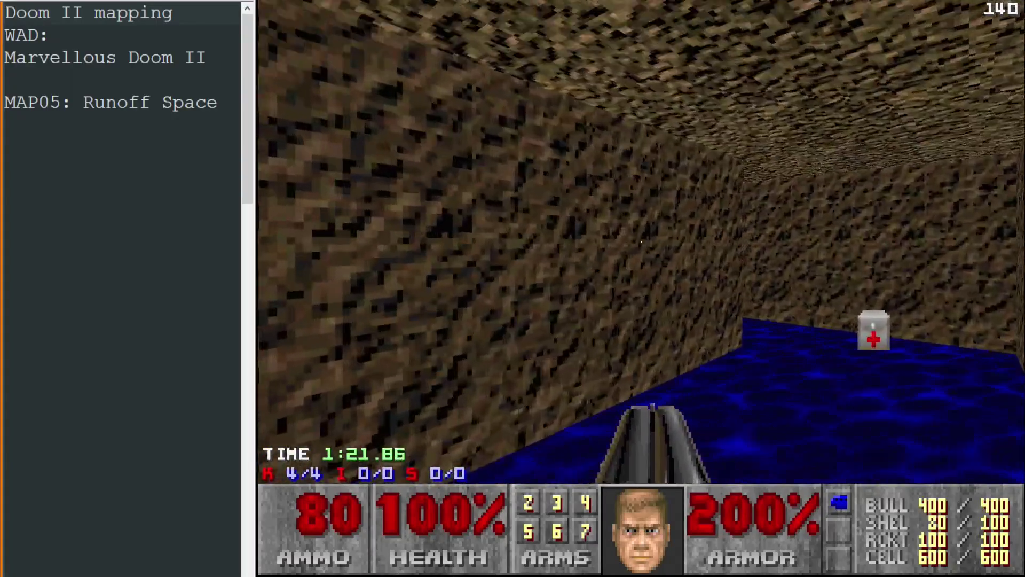
{"action": "key", "text": "Up"}
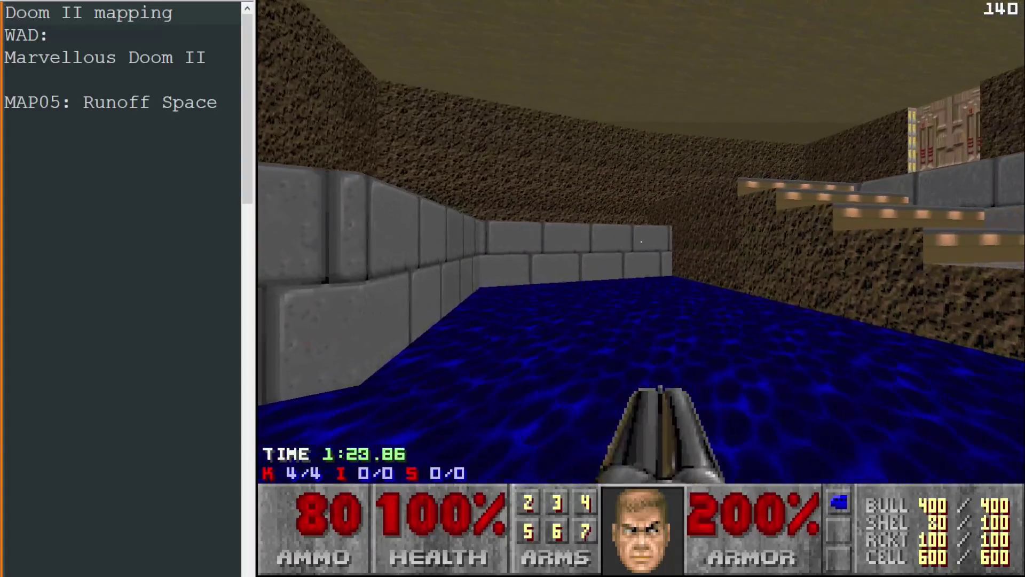
{"action": "key", "text": "Left"}
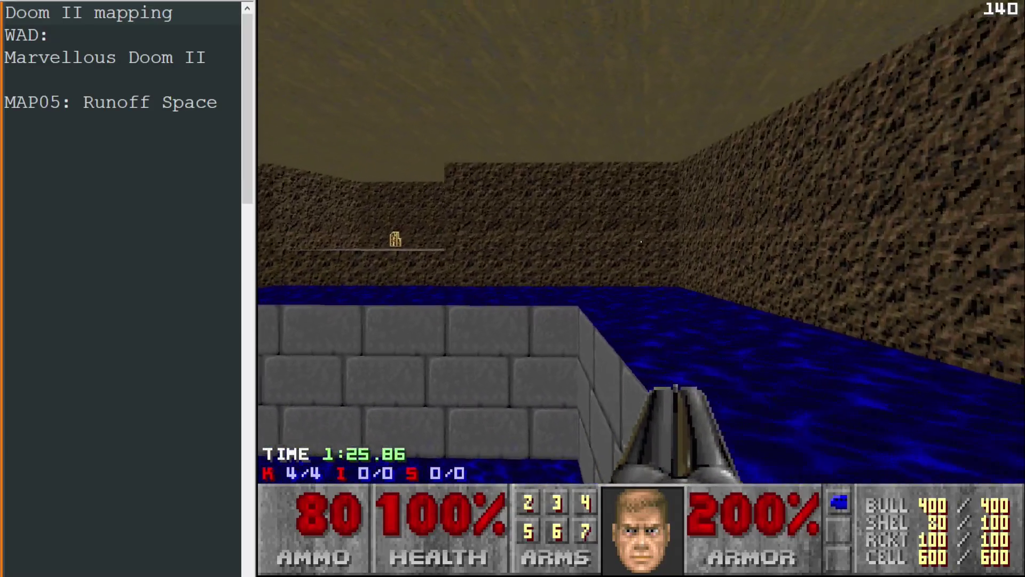
{"action": "key", "text": "Up"}
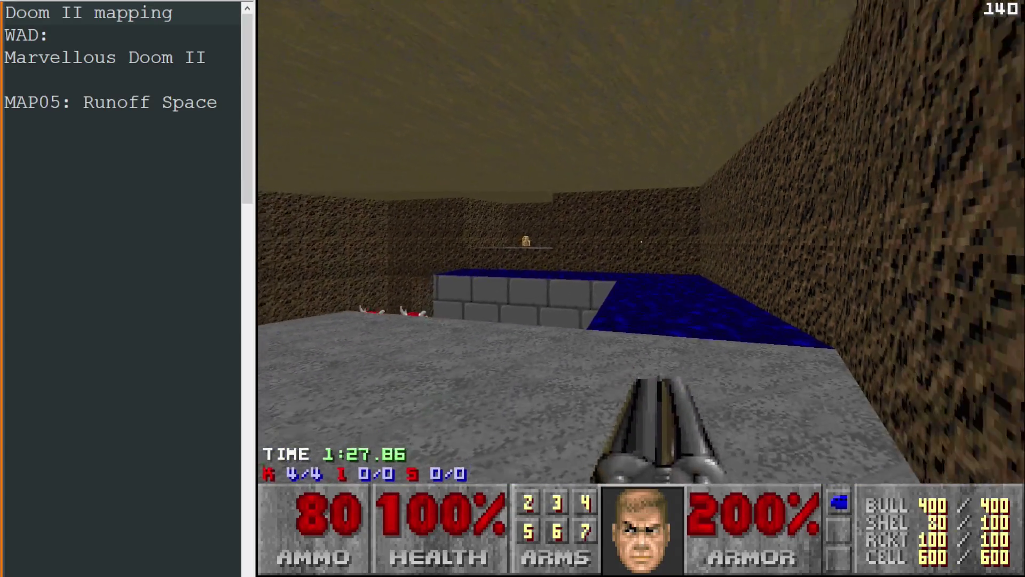
{"action": "key", "text": "Left"}
{"action": "key", "text": "Up"}
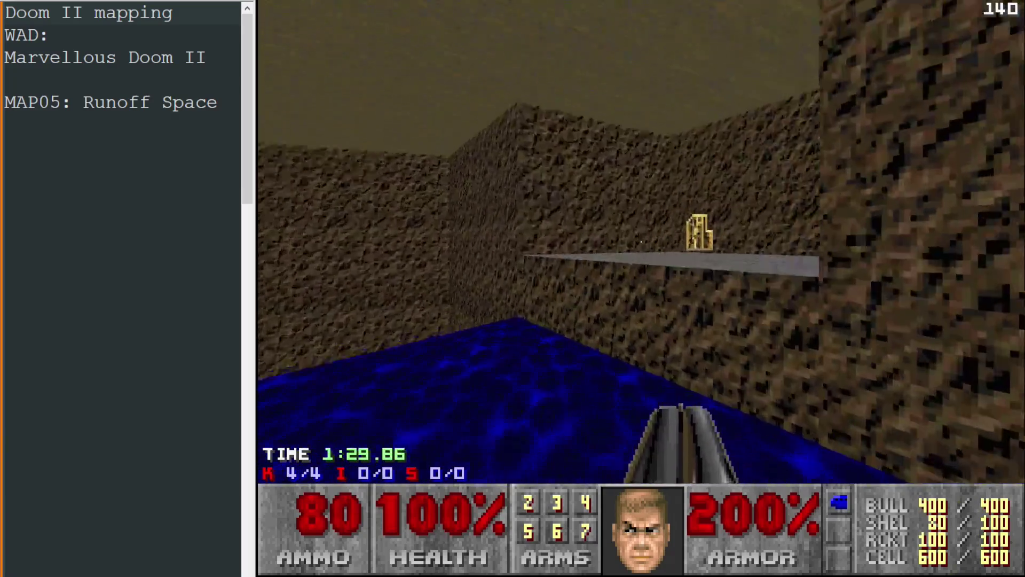
{"action": "key", "text": "Right"}
{"action": "key", "text": "Left"}
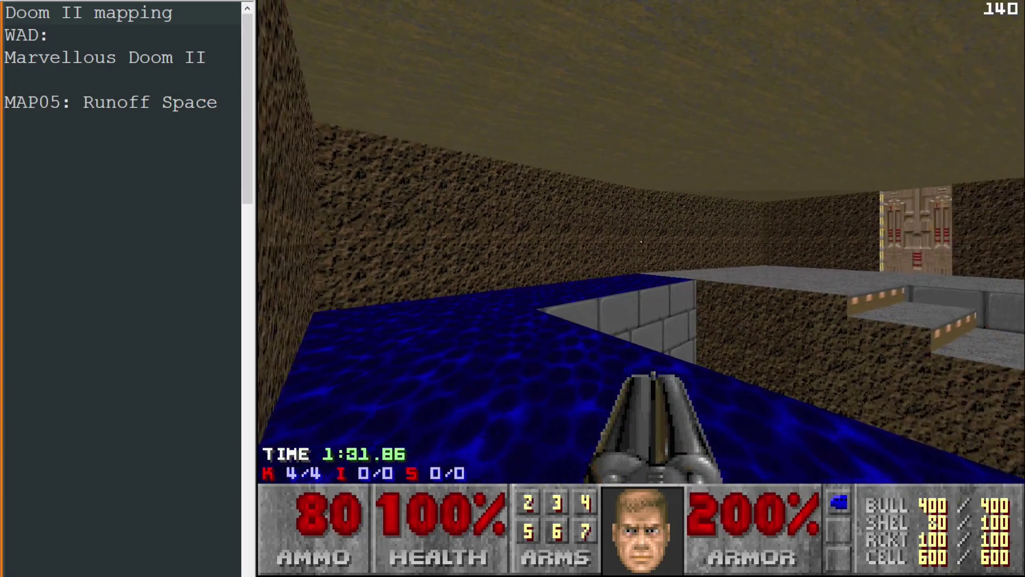
{"action": "key", "text": "Escape"}
{"action": "key", "text": "alt+F4"}
Step: Look over the stone block and water in 3D, then return to the 2D map
{"action": "key", "text": "q"}
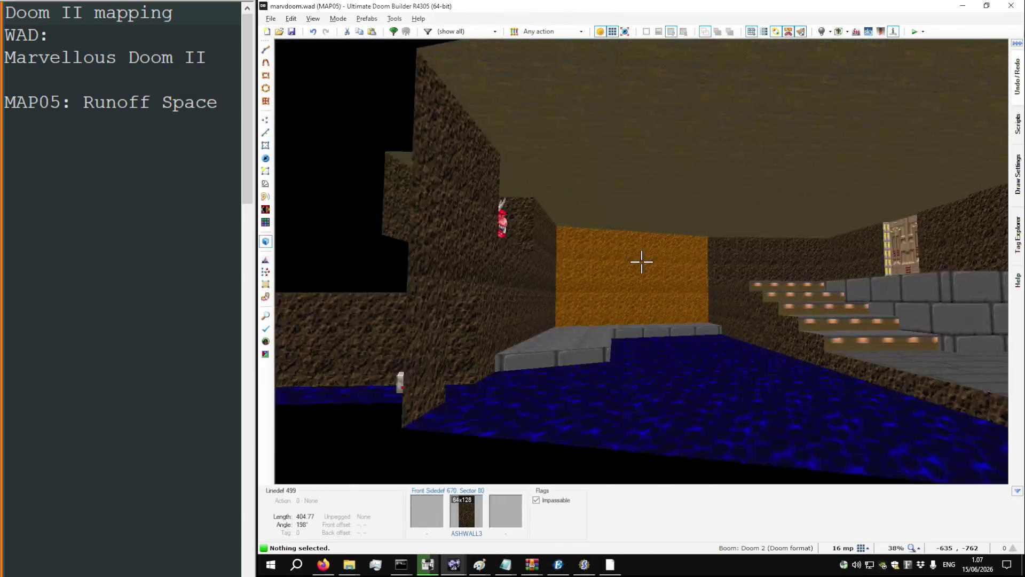
{"action": "key", "text": "w"}
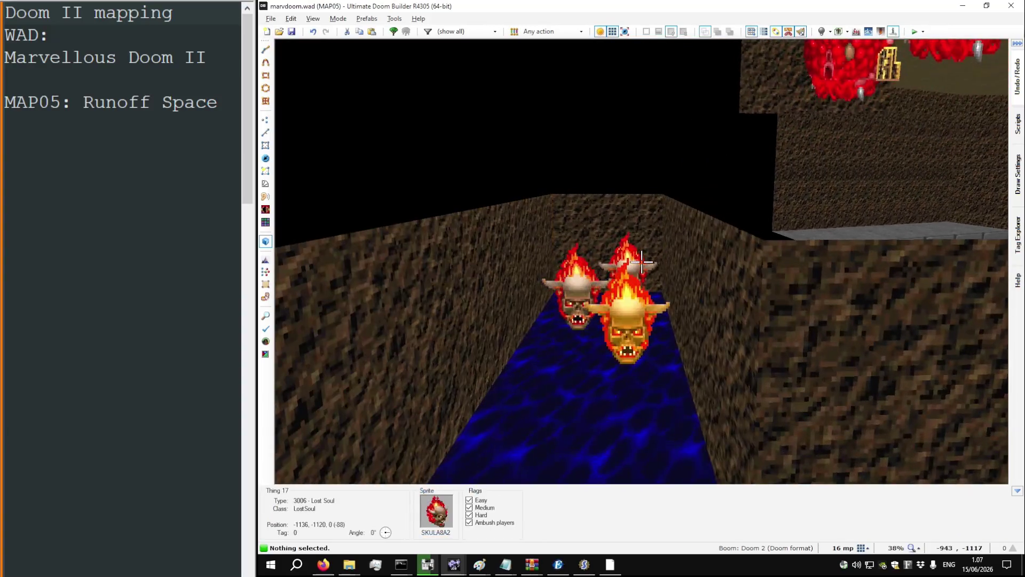
{"action": "key", "text": "q"}
{"action": "scroll", "coordinate": [590, 264], "scroll_direction": "up", "scroll_amount": 2}
Step: Change the tag 8 switch line's action to 18, S1 Floor Raise to Next Higher Floor
{"action": "right_click", "coordinate": [589, 264]}
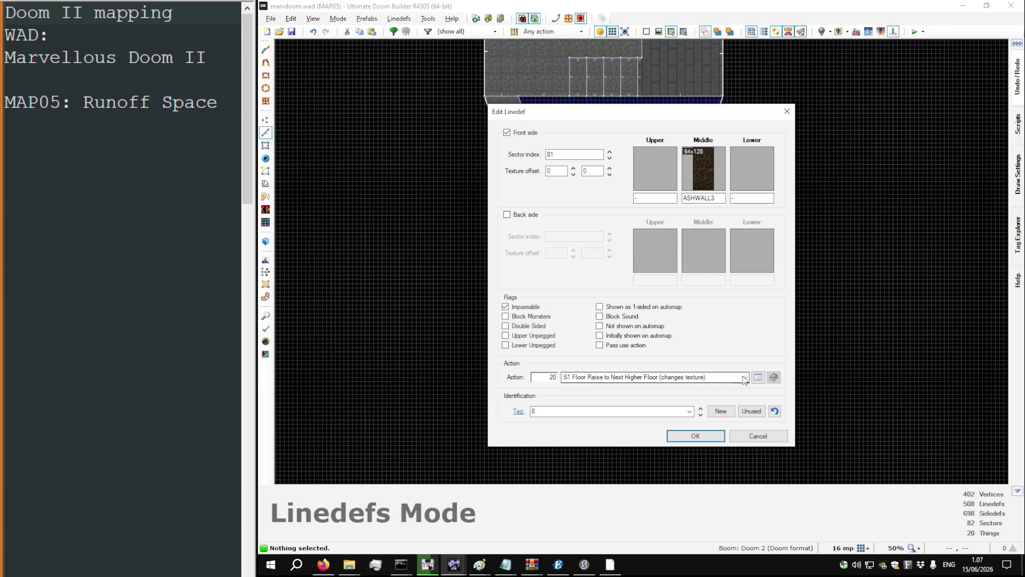
{"action": "left_click", "coordinate": [759, 377]}
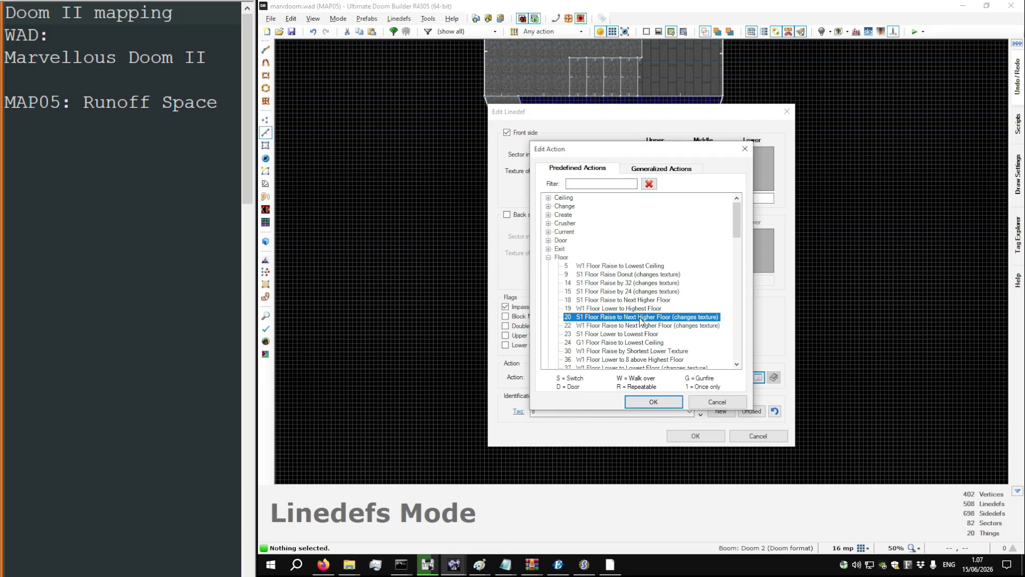
{"action": "scroll", "coordinate": [637, 314], "scroll_direction": "down", "scroll_amount": 1}
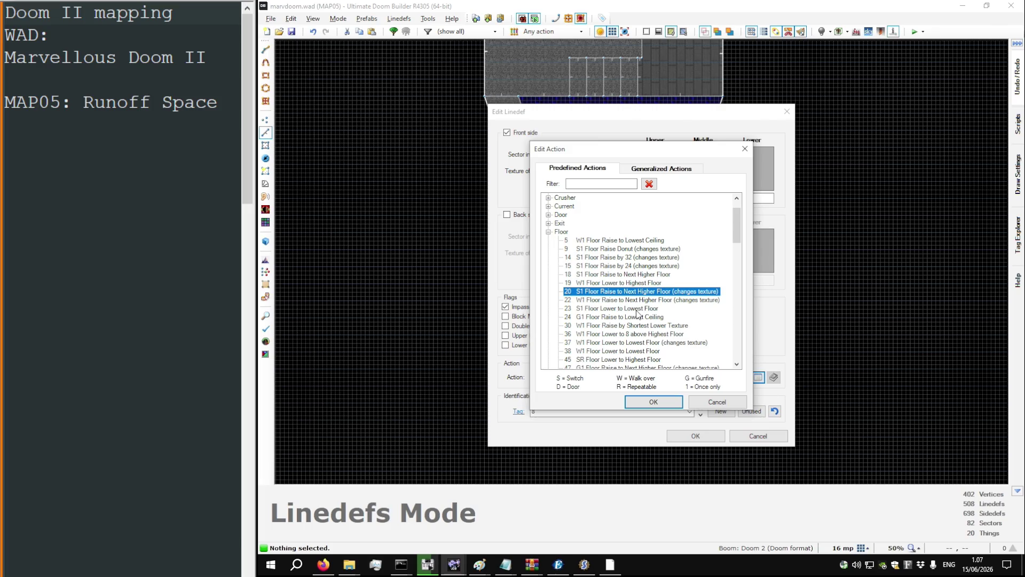
{"action": "scroll", "coordinate": [637, 314], "scroll_direction": "down", "scroll_amount": 1}
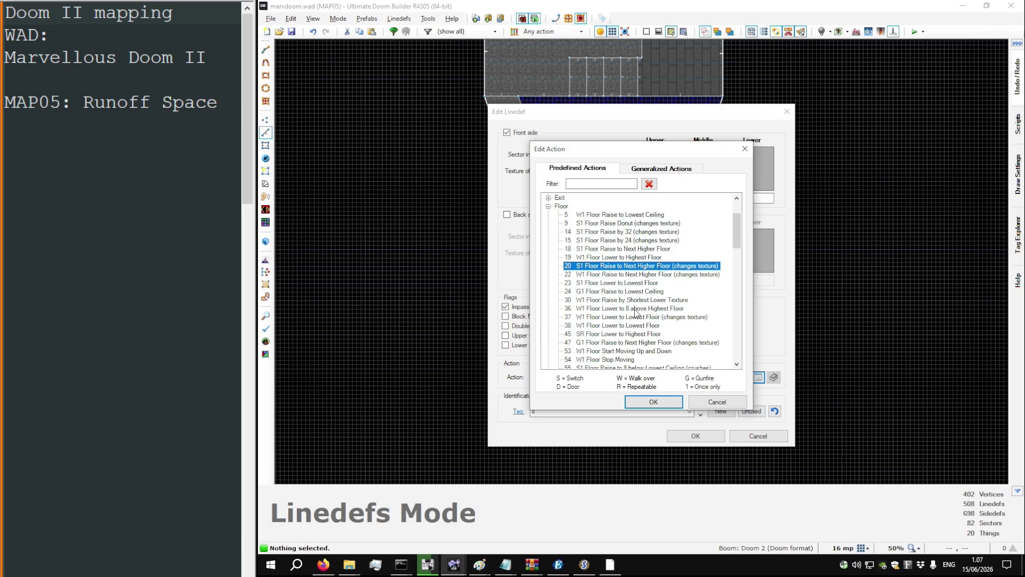
{"action": "scroll", "coordinate": [636, 314], "scroll_direction": "down", "scroll_amount": 1}
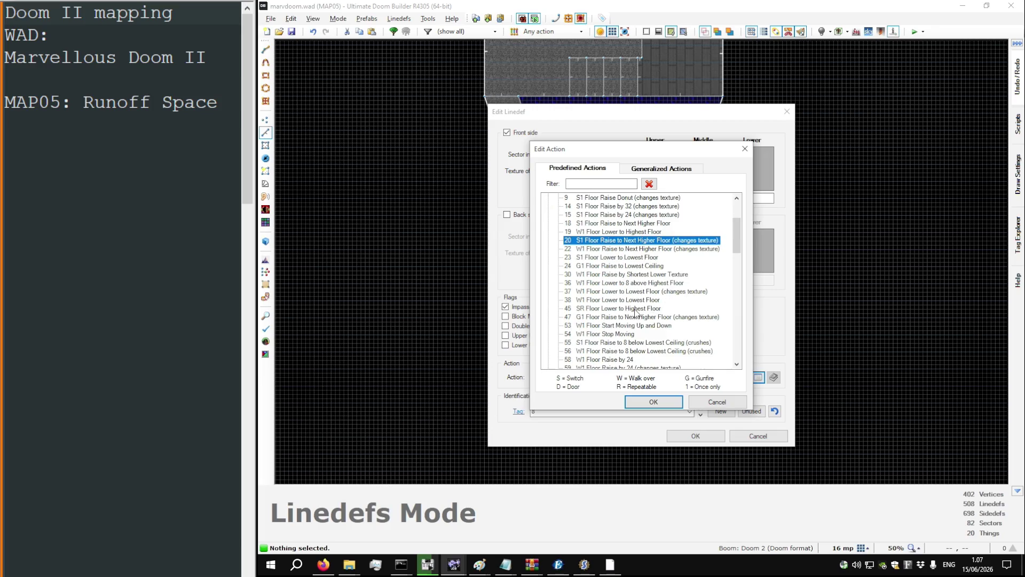
{"action": "type", "text": "s1 floor raise"}
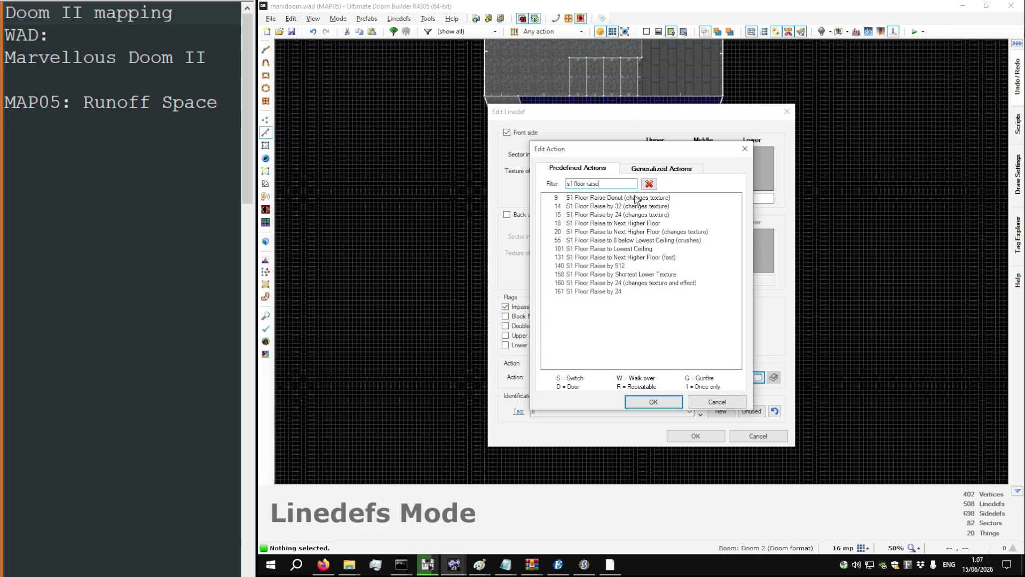
{"action": "double_click", "coordinate": [633, 223]}
{"action": "left_click", "coordinate": [705, 436]}
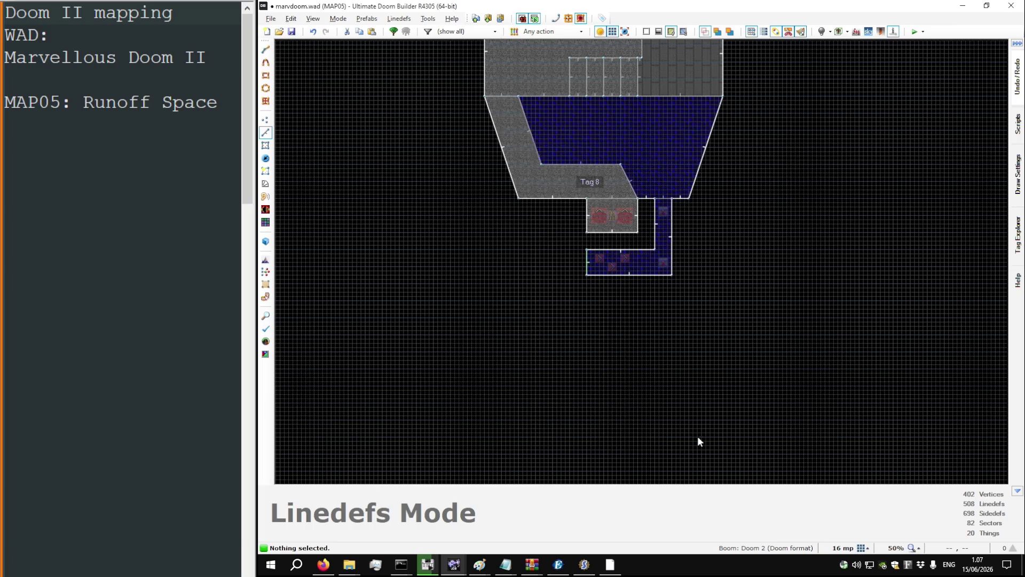
Step: In the 3D view, set the cacodemon platform floor height to 24
{"action": "scroll", "coordinate": [587, 258], "scroll_direction": "up", "scroll_amount": 7}
{"action": "scroll", "coordinate": [585, 259], "scroll_direction": "down", "scroll_amount": 8}
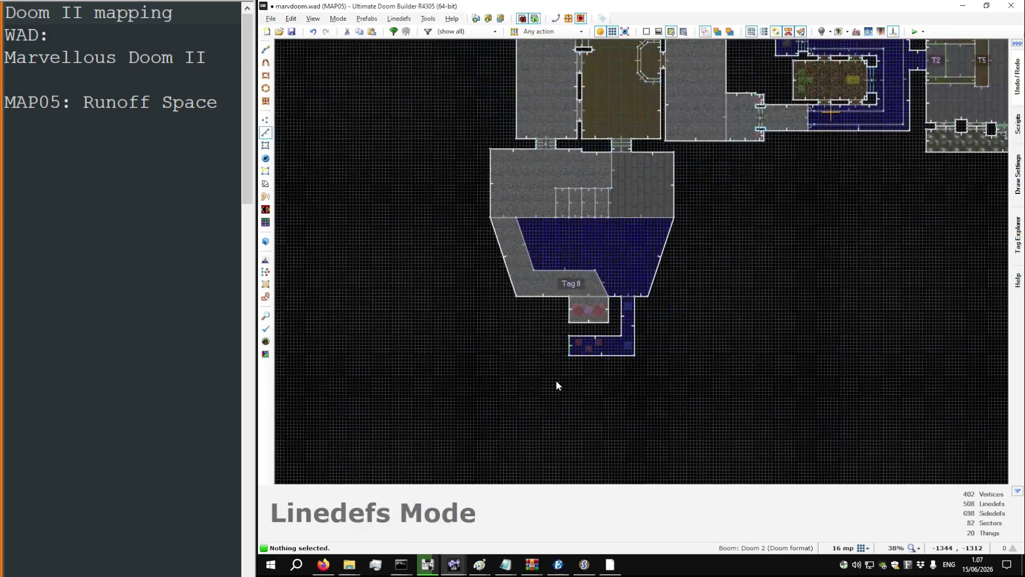
{"action": "key", "text": "w"}
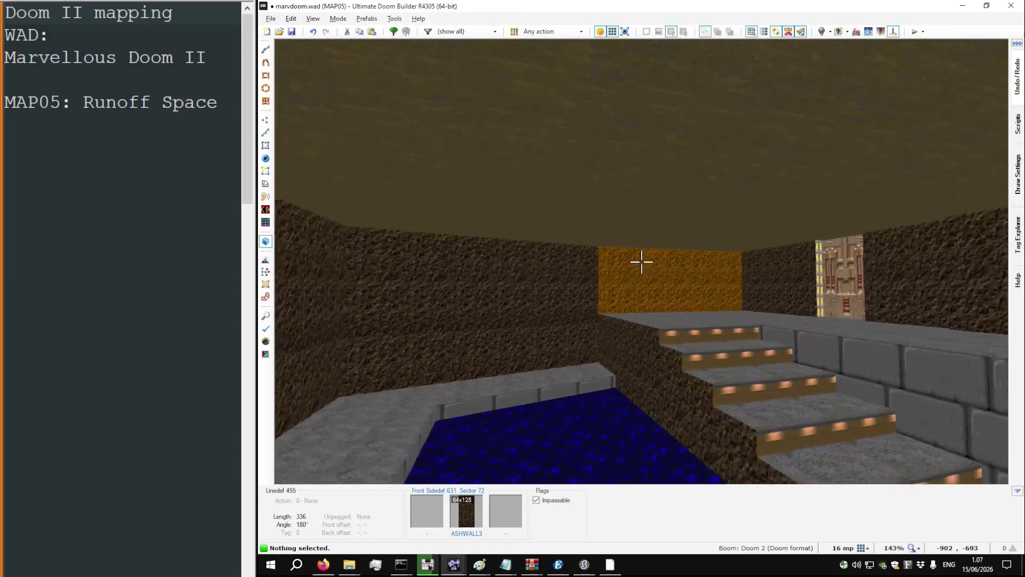
{"action": "scroll", "coordinate": [641, 262], "scroll_direction": "down", "scroll_amount": 1}
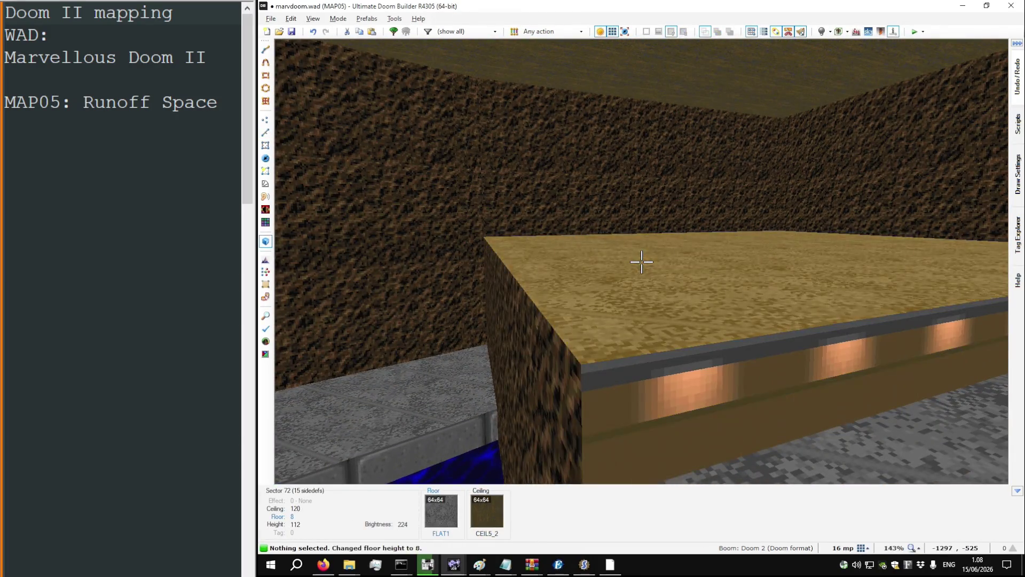
{"action": "key", "text": "e"}
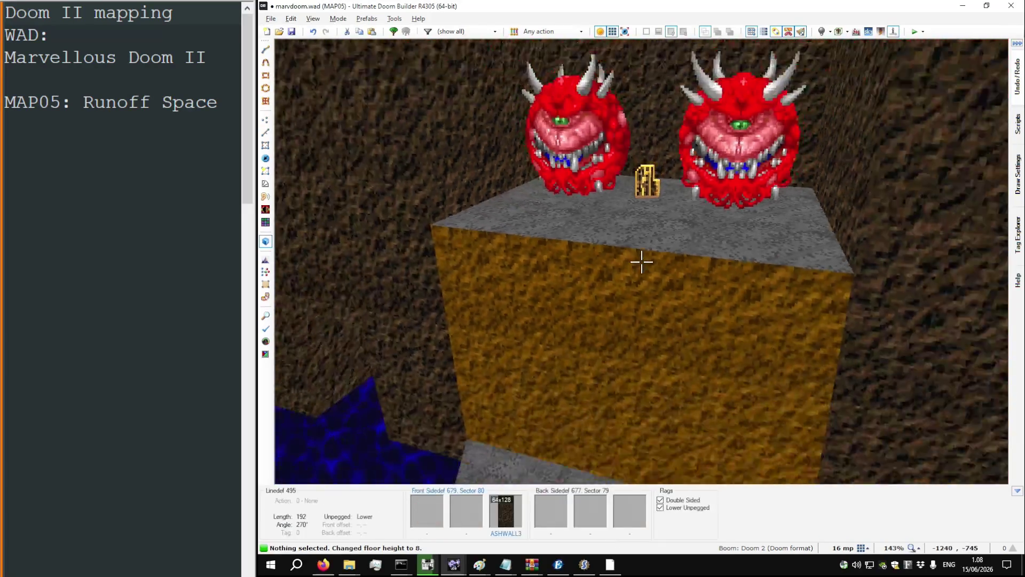
{"action": "key", "text": "w"}
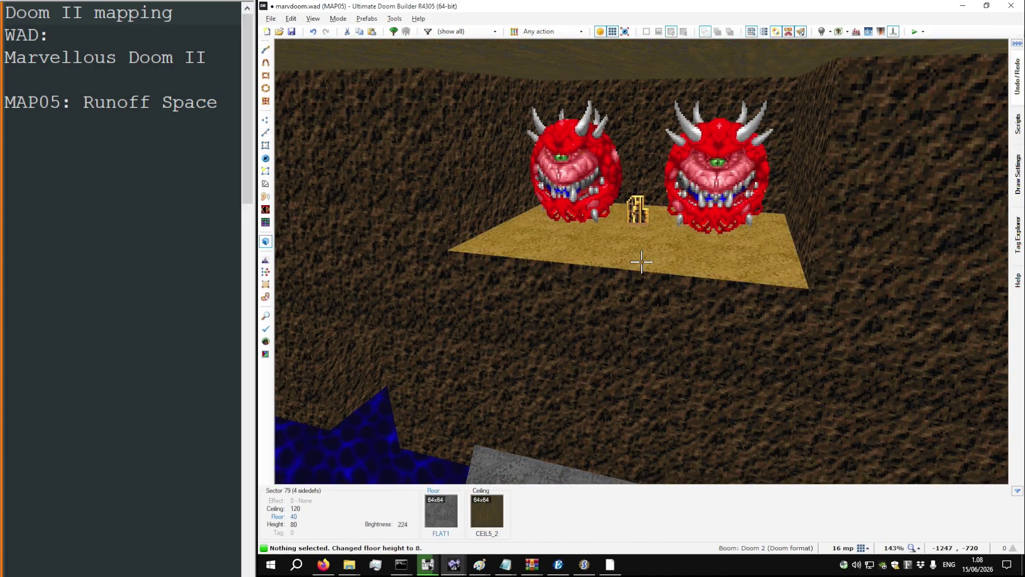
{"action": "key", "text": "w"}
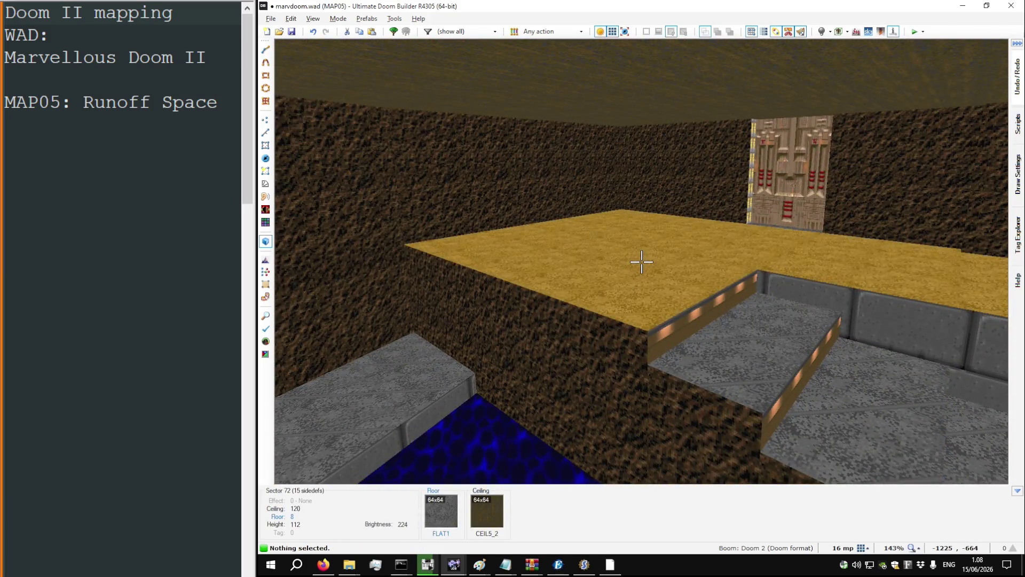
{"action": "key", "text": "w"}
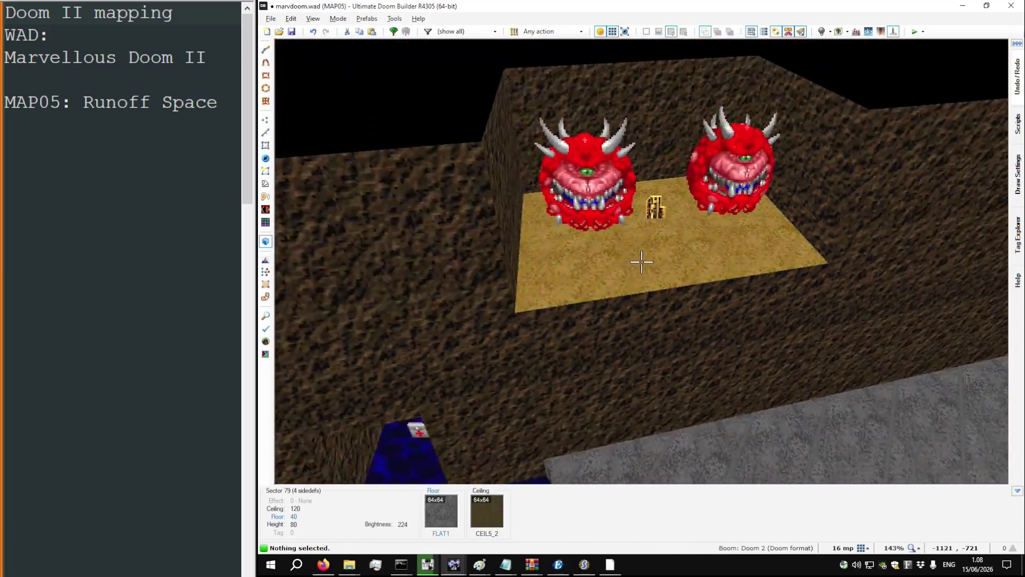
Step: Raise the pool sector's ceiling to 184 and copy the ASHWALL3 wall texture
{"action": "scroll", "coordinate": [641, 261], "scroll_direction": "up", "scroll_amount": 1}
{"action": "scroll", "coordinate": [641, 262], "scroll_direction": "down", "scroll_amount": 1}
{"action": "key", "text": "w"}
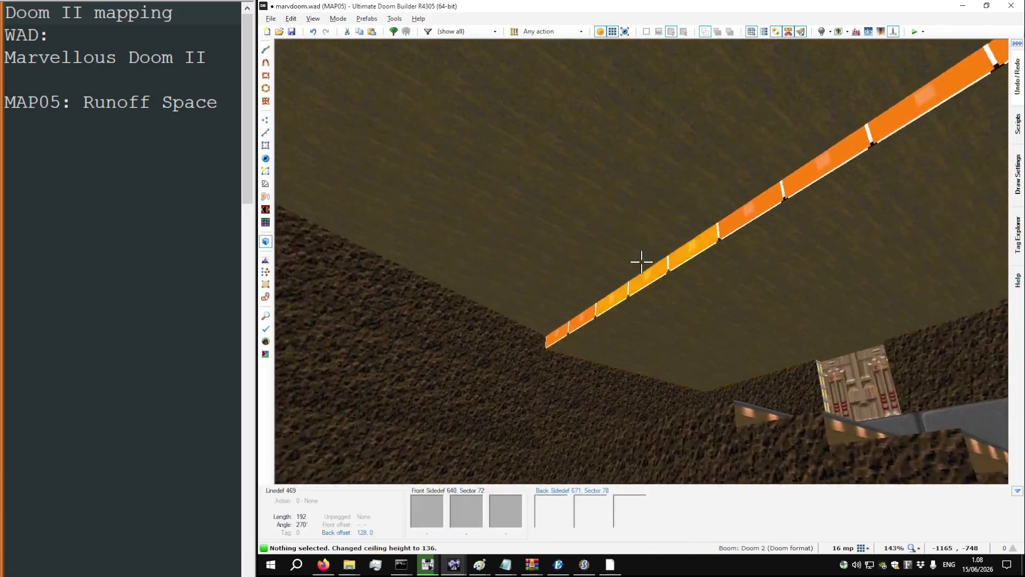
{"action": "scroll", "coordinate": [642, 261], "scroll_direction": "up", "scroll_amount": 2}
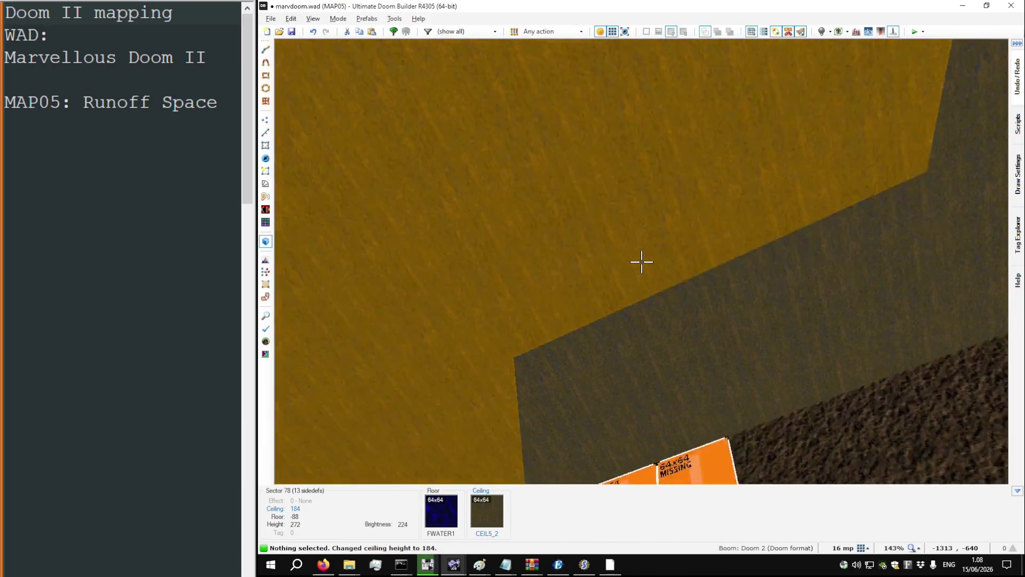
{"action": "key", "text": "ctrl+c"}
Step: Paste ASHWALL3 onto the missing upper walls and FLAT1 onto the targeted ceiling
{"action": "key", "text": "s"}
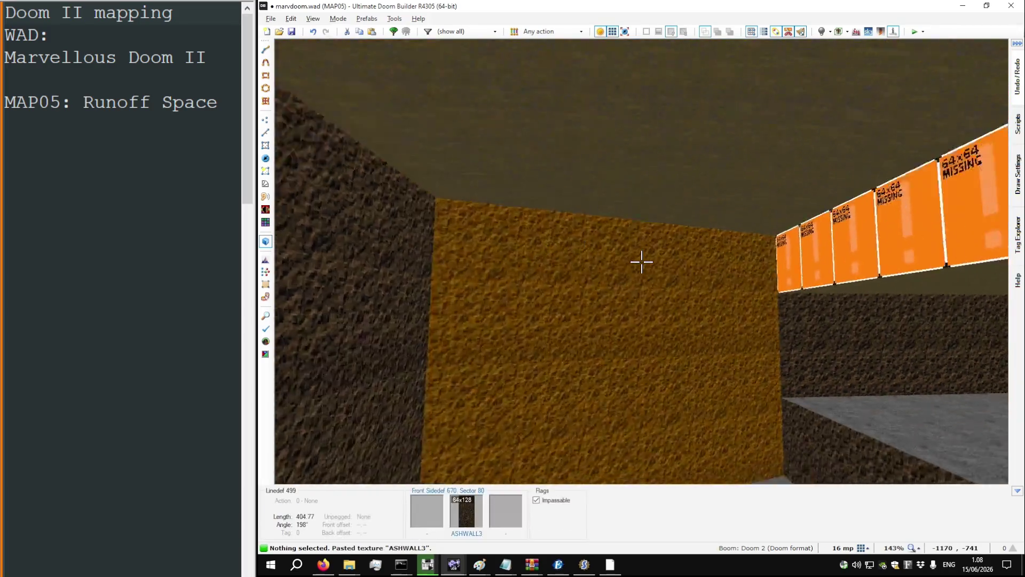
{"action": "key", "text": "ctrl+v"}
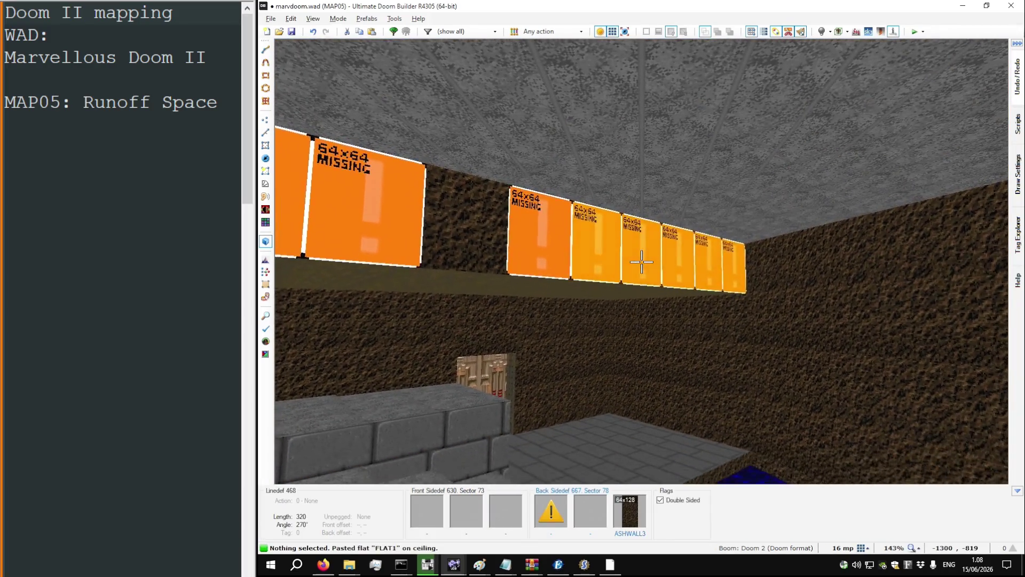
{"action": "key", "text": "ctrl+v"}
{"action": "key", "text": "w"}
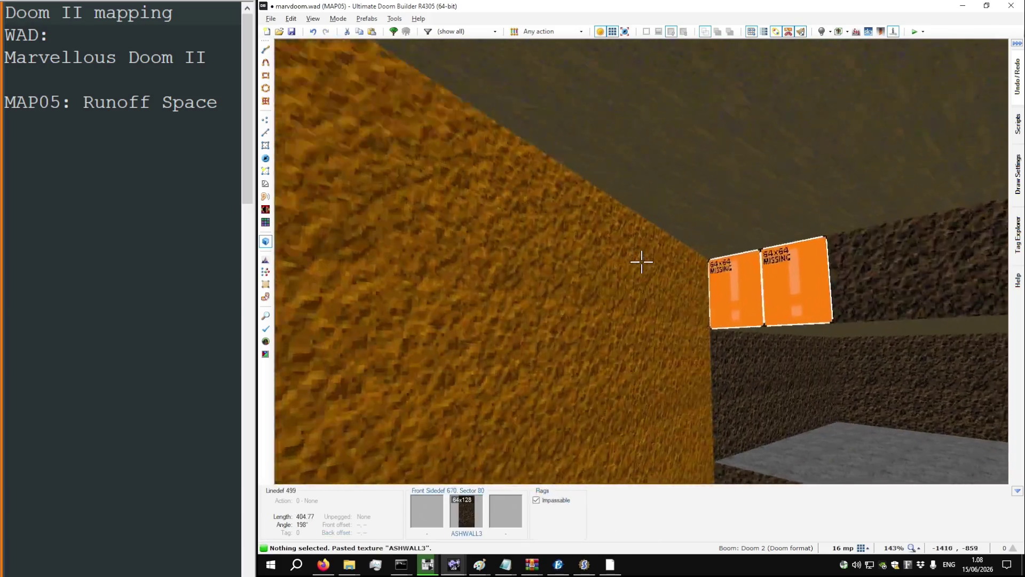
{"action": "key", "text": "w"}
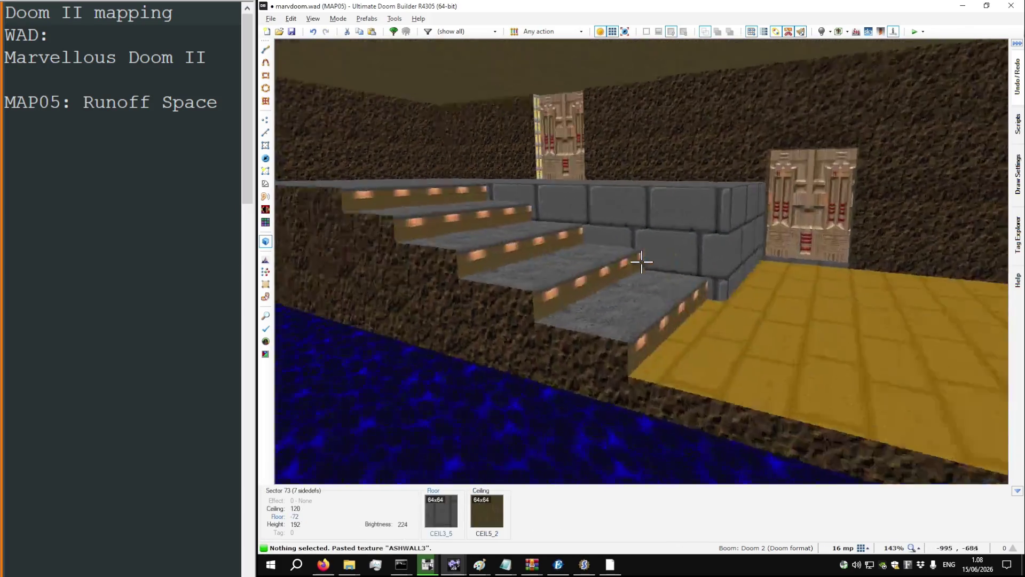
Step: Copy the BIGBRIK2 texture to the stair side walls and set their offsets to 0, 8
{"action": "key", "text": "ctrl+c"}
{"action": "key", "text": "s"}
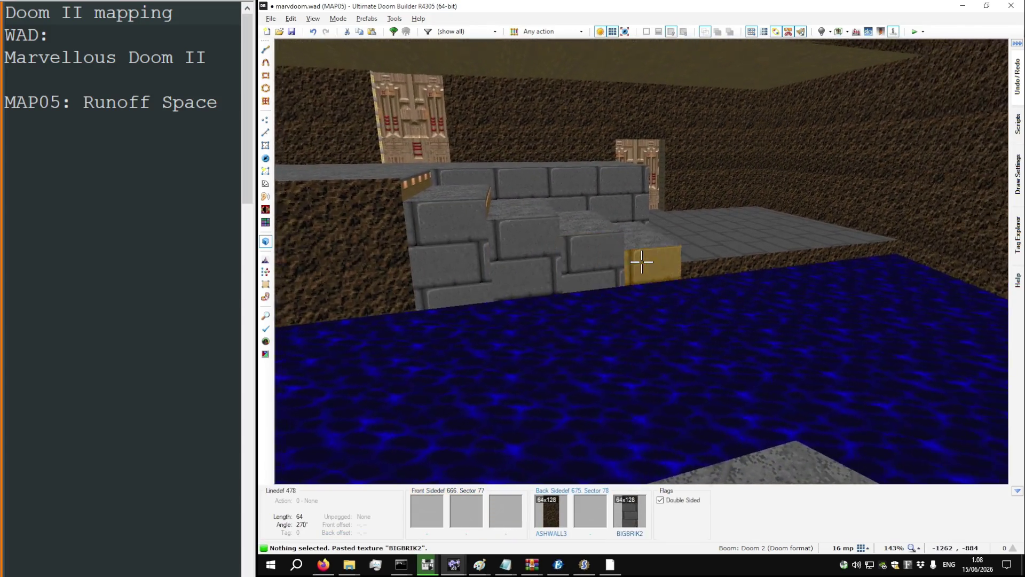
{"action": "key", "text": "w"}
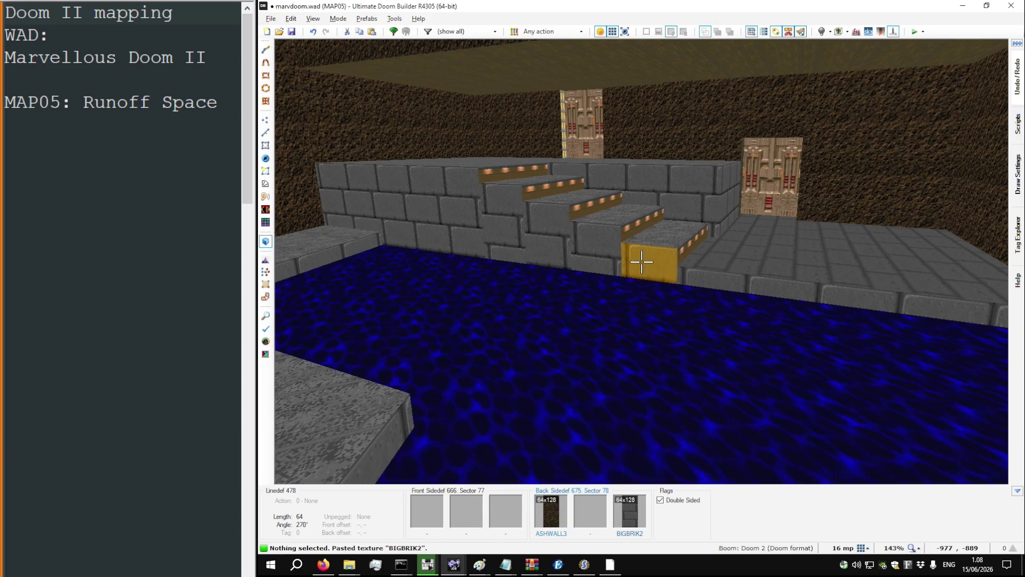
{"action": "key", "text": "Up"}
{"action": "key", "text": "Up"}
{"action": "key", "text": "Up"}
{"action": "key", "text": "Up"}
{"action": "key", "text": "Up"}
{"action": "key", "text": "Up"}
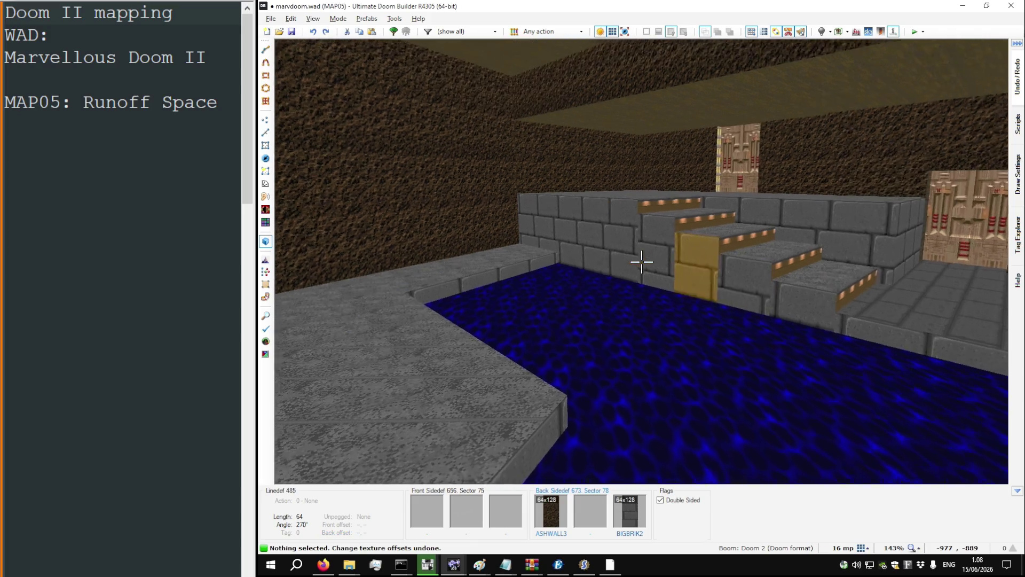
{"action": "key", "text": "w"}
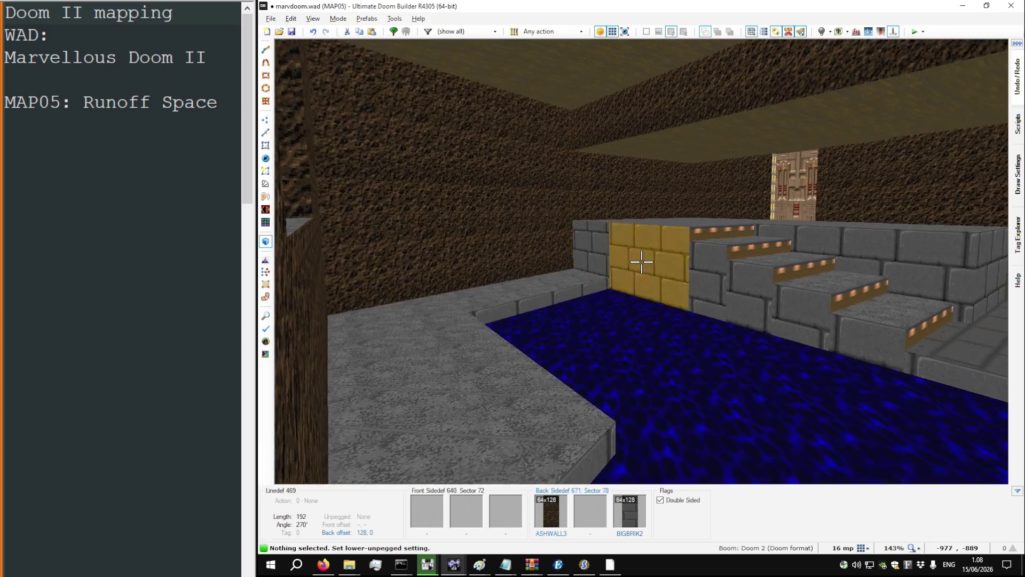
Step: Make the stair side walls lower unpegged so the brickwork lines up, then return to 2D
{"action": "key", "text": "l"}
{"action": "key", "text": "a"}
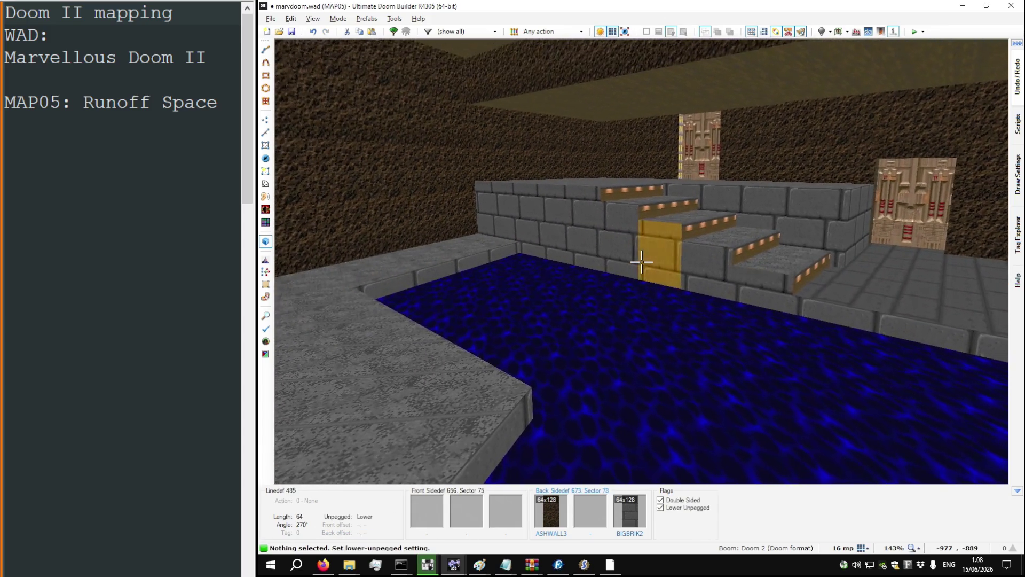
{"action": "key", "text": "l"}
{"action": "key", "text": "a"}
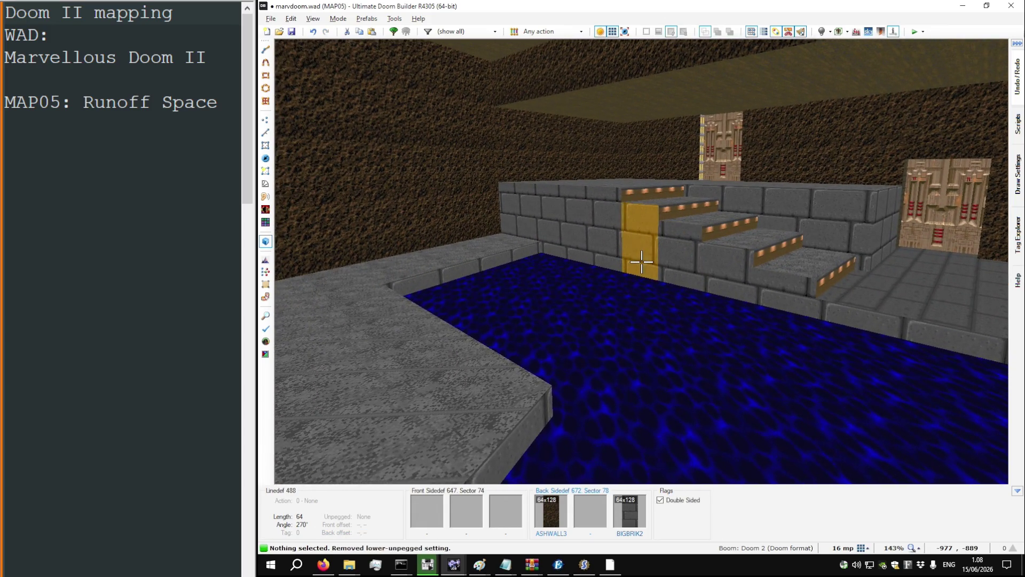
{"action": "key", "text": "d"}
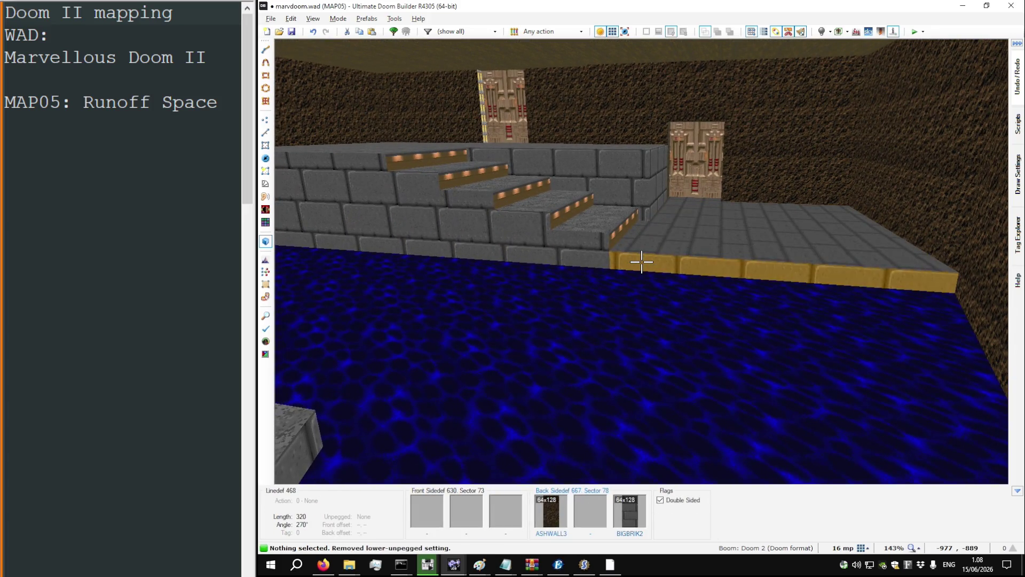
{"action": "key", "text": "w"}
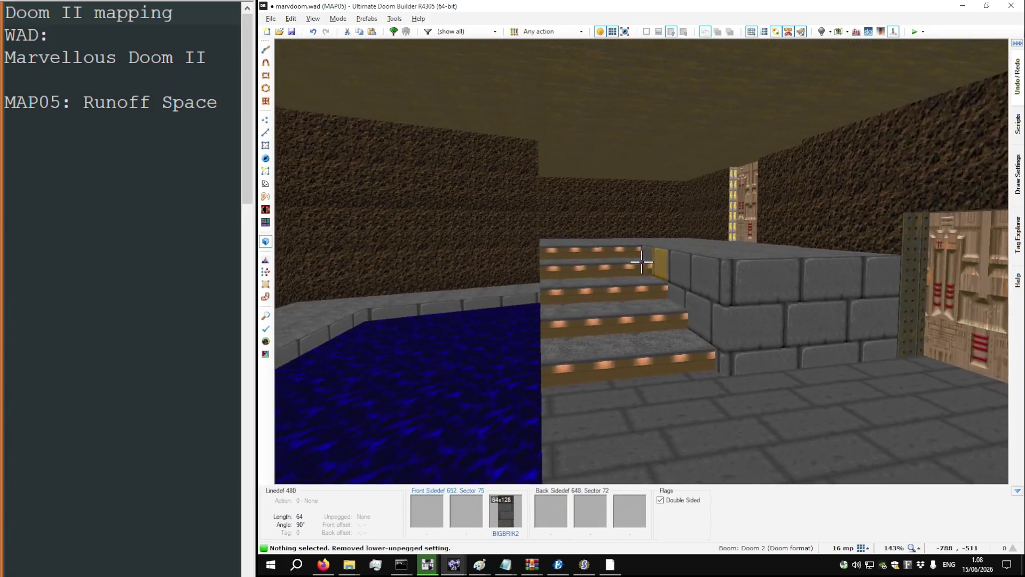
{"action": "key", "text": "w"}
{"action": "key", "text": "w"}
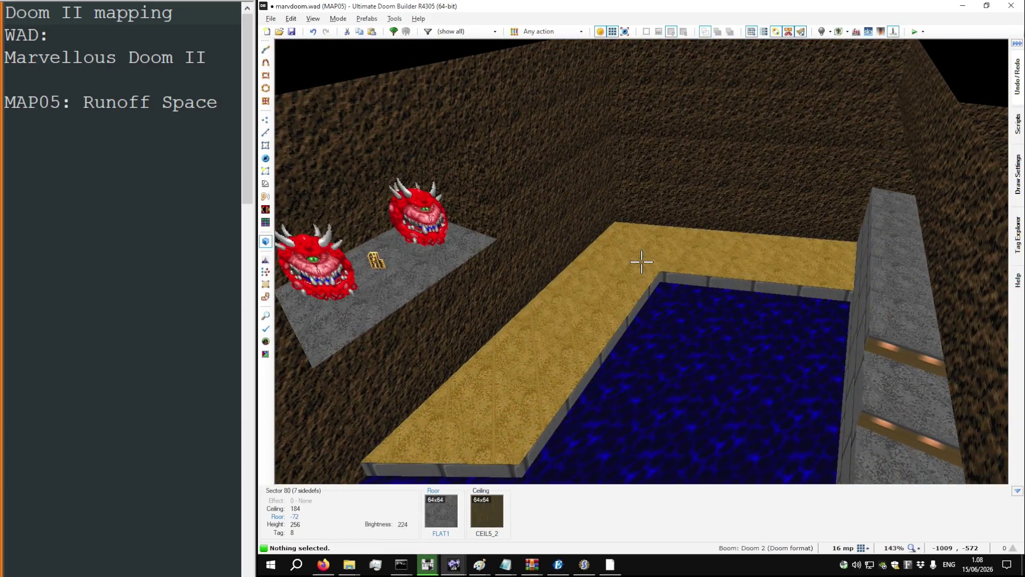
{"action": "key", "text": "q"}
{"action": "scroll", "coordinate": [638, 255], "scroll_direction": "down", "scroll_amount": 3}
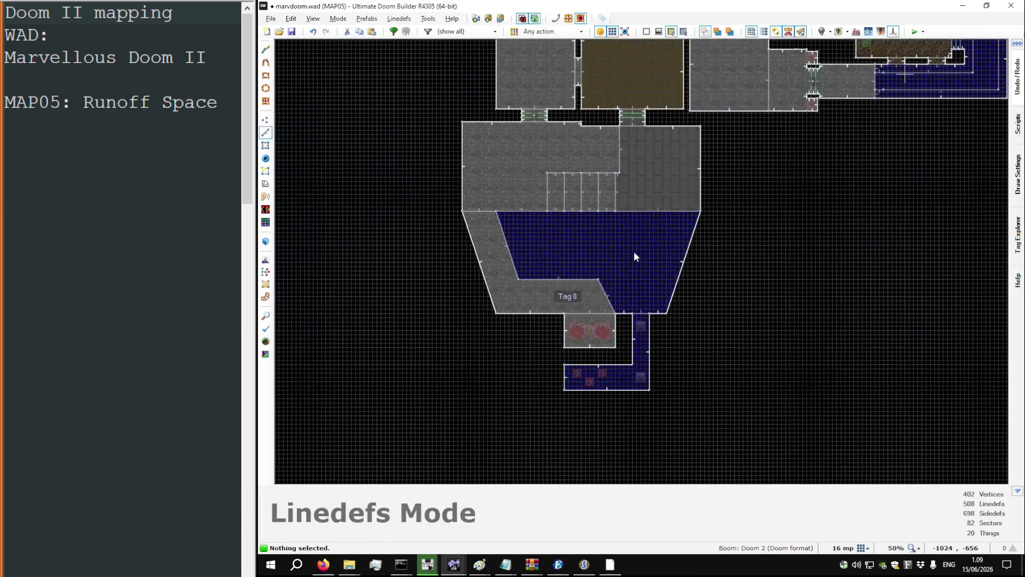
Step: Set the tag 8 switch line's middle texture to SW1BROWN
{"action": "scroll", "coordinate": [588, 347], "scroll_direction": "up", "scroll_amount": 3}
{"action": "scroll", "coordinate": [569, 393], "scroll_direction": "up", "scroll_amount": 3}
{"action": "right_click", "coordinate": [545, 364]}
{"action": "left_click", "coordinate": [704, 168]}
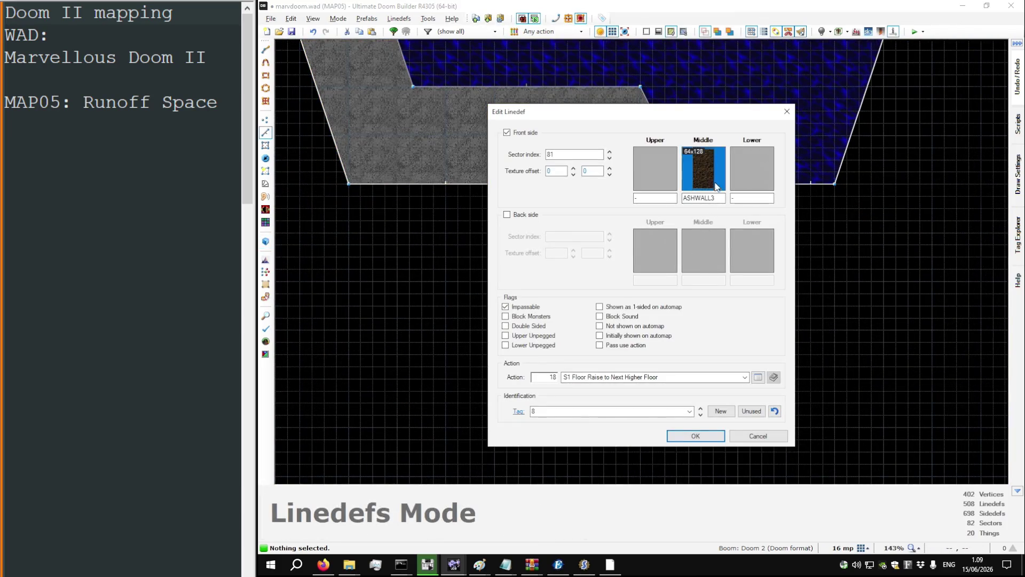
{"action": "type", "text": "SW"}
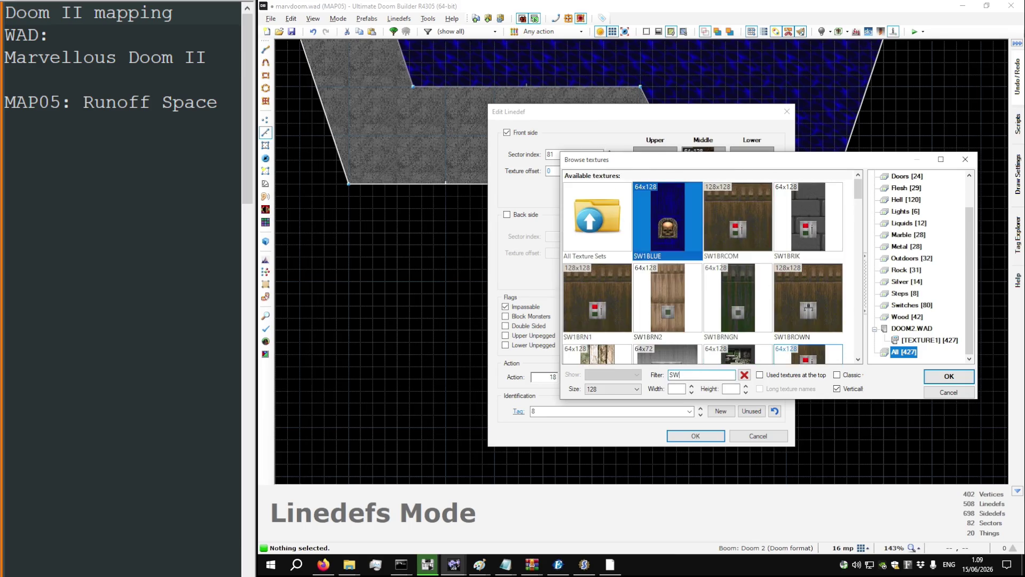
{"action": "double_click", "coordinate": [780, 312]}
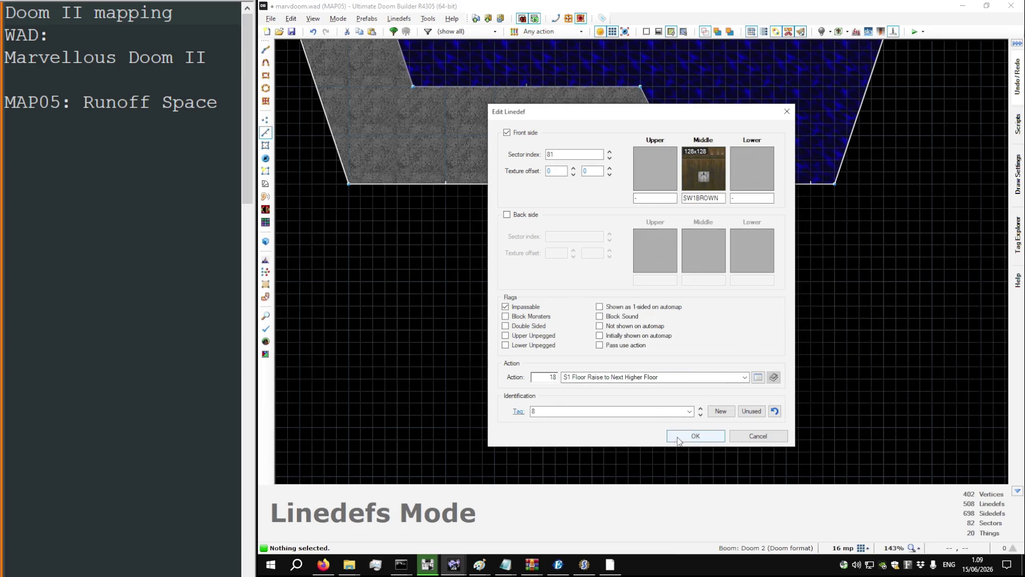
{"action": "left_click", "coordinate": [678, 440]}
Step: In 3D, drag the SW1BROWN switch texture offsets to 8, 48
{"action": "key", "text": "w"}
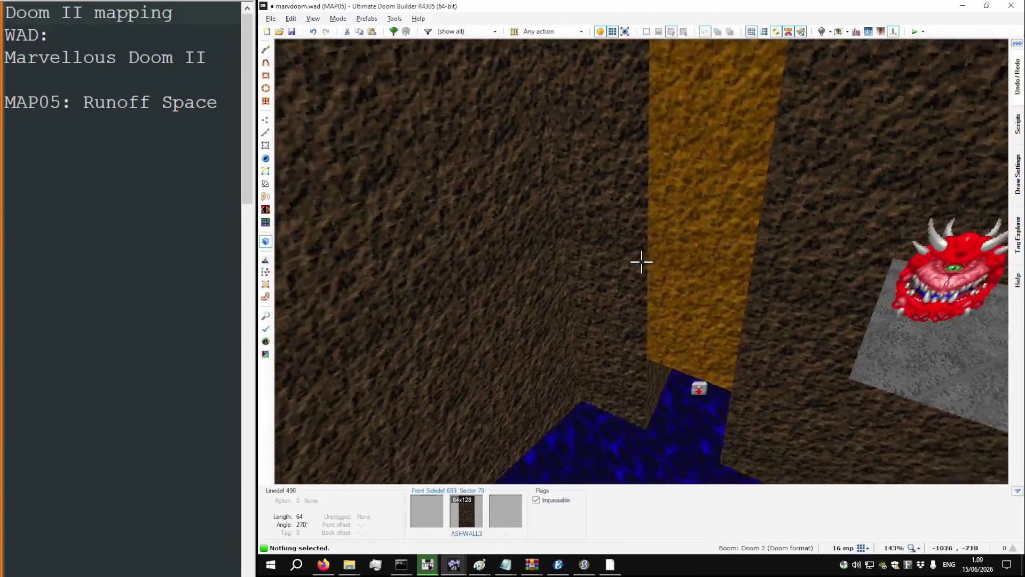
{"action": "key", "text": "w"}
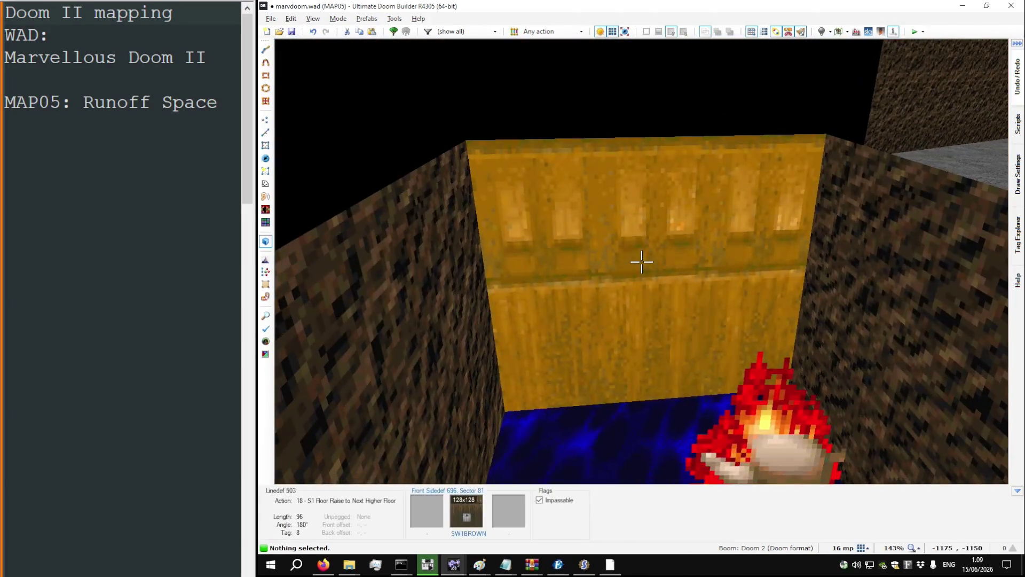
{"action": "left_click_drag", "start_coordinate": [642, 261], "coordinate": [641, 262]}
Step: Nudge the switch texture offset to 16, 48 and tour the corridor in 3D
{"action": "key", "text": "s"}
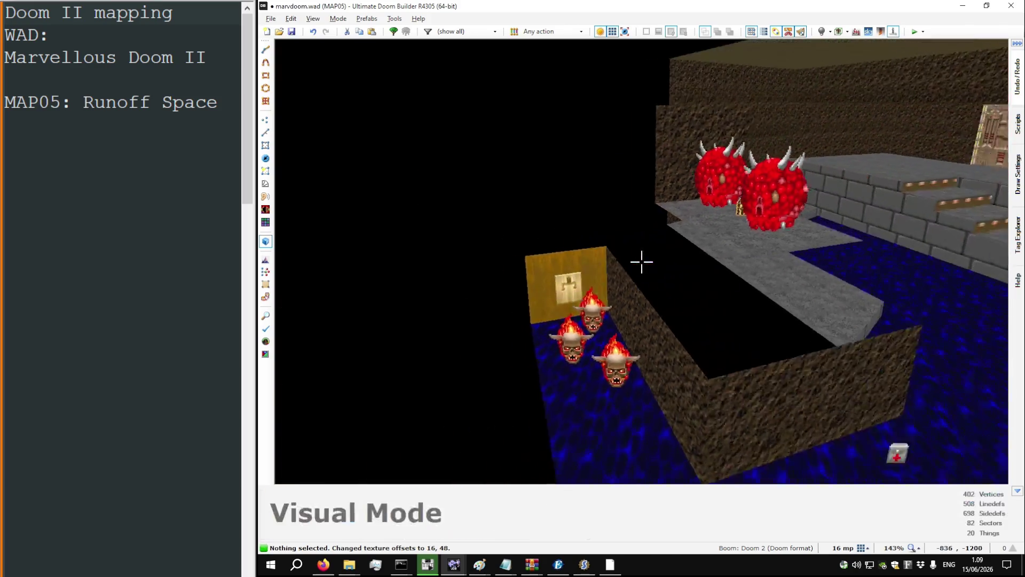
{"action": "key", "text": "w"}
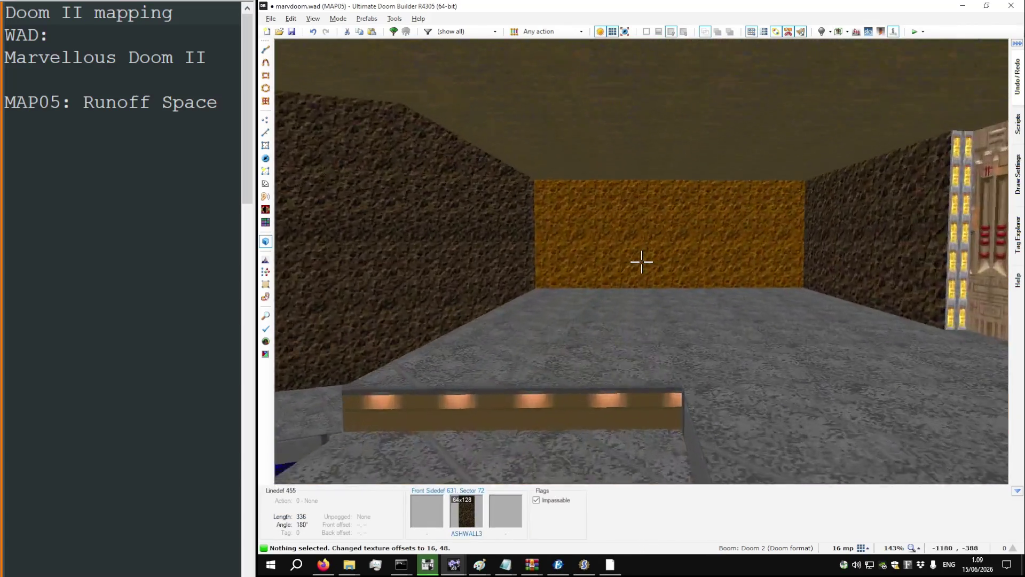
{"action": "key", "text": "w"}
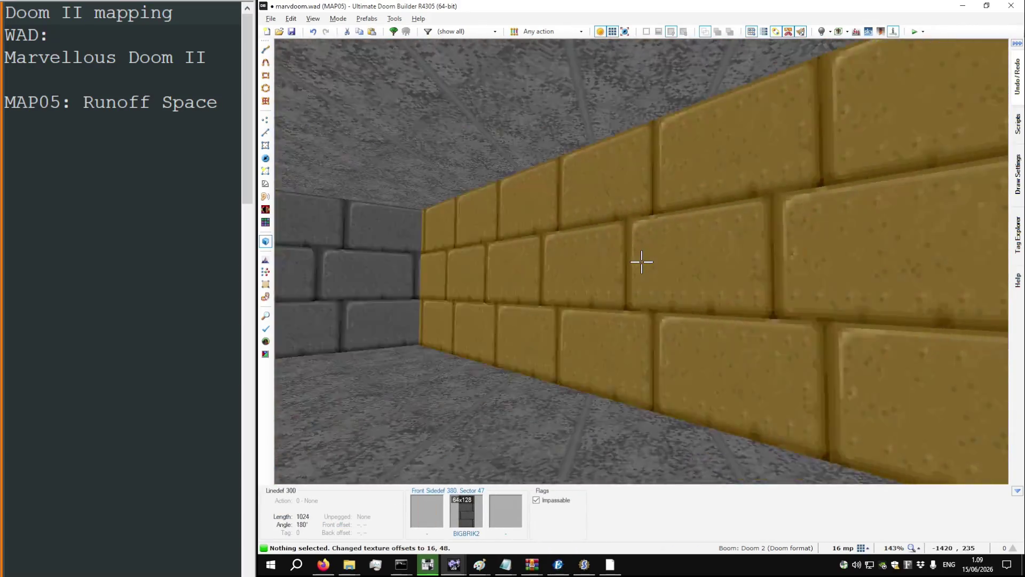
{"action": "key", "text": "w"}
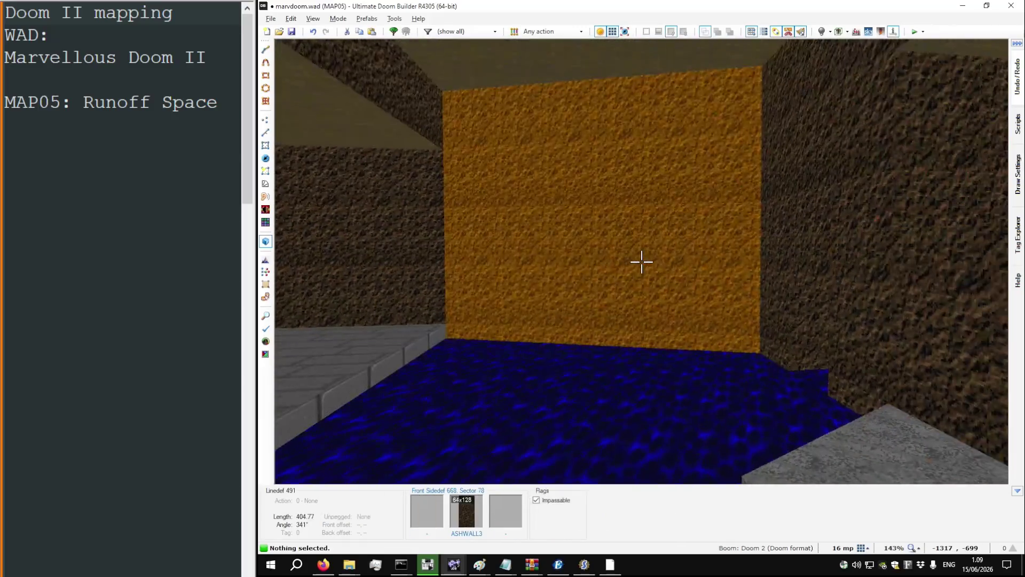
{"action": "key", "text": "q"}
Step: Insert a Stimpack in the corner of the room above the pool
{"action": "key", "text": "t"}
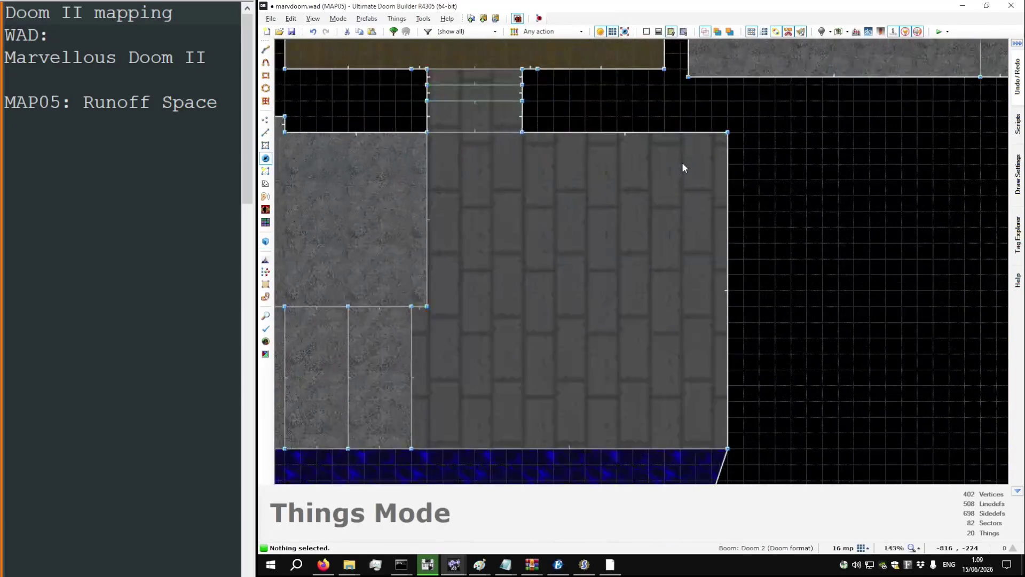
{"action": "right_click", "coordinate": [698, 172]}
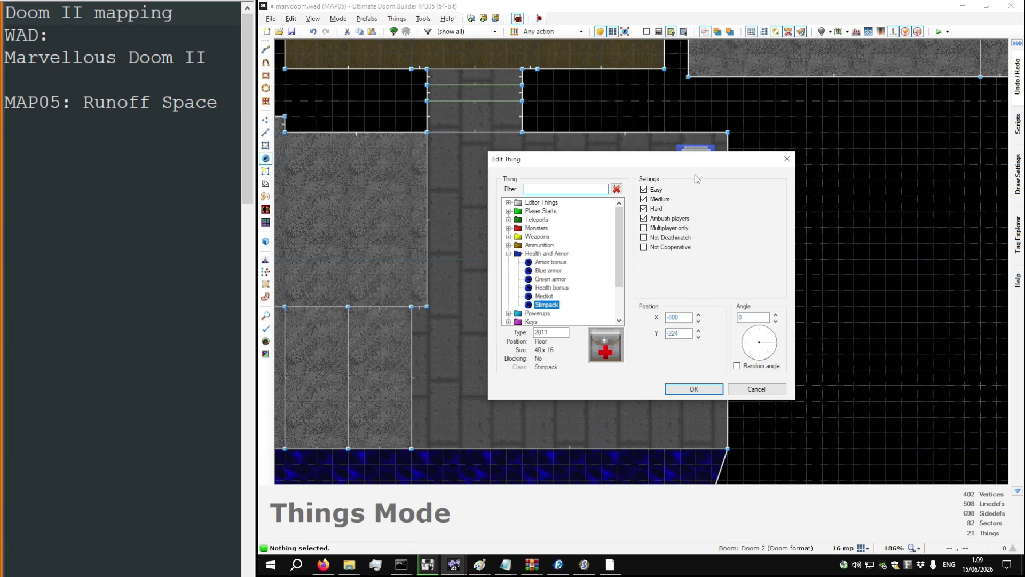
{"action": "key", "text": "Escape"}
{"action": "scroll", "coordinate": [693, 178], "scroll_direction": "down", "scroll_amount": 4}
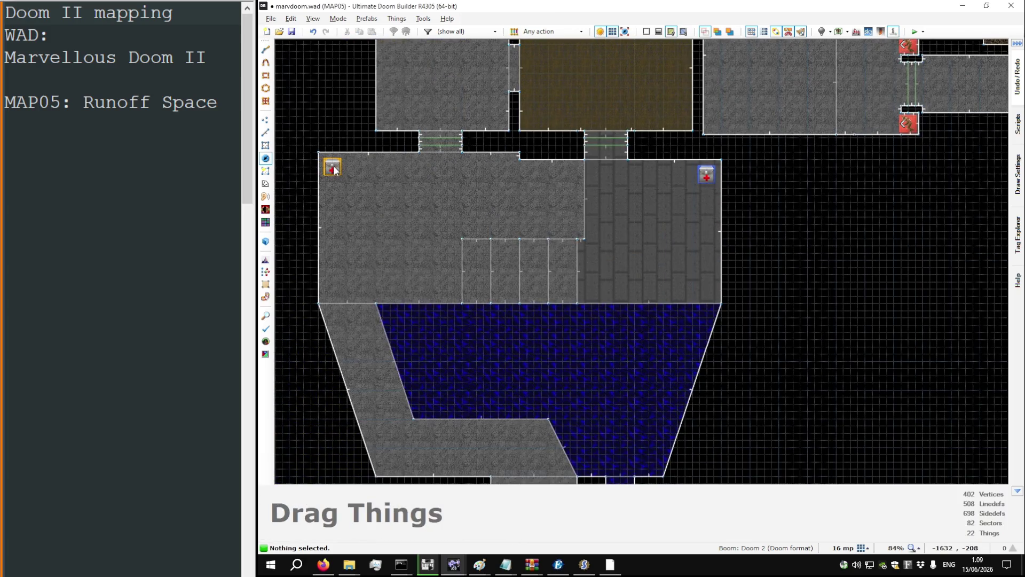
{"action": "scroll", "coordinate": [680, 246], "scroll_direction": "up", "scroll_amount": 2}
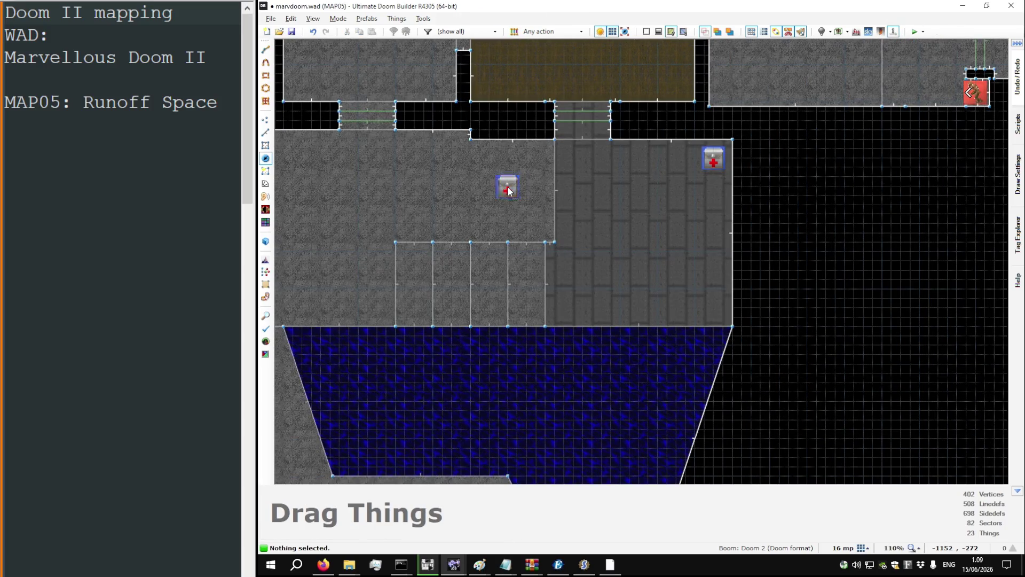
Step: Place a Box of Shells near the room's centre, moved one grid step up
{"action": "right_click", "coordinate": [508, 192]}
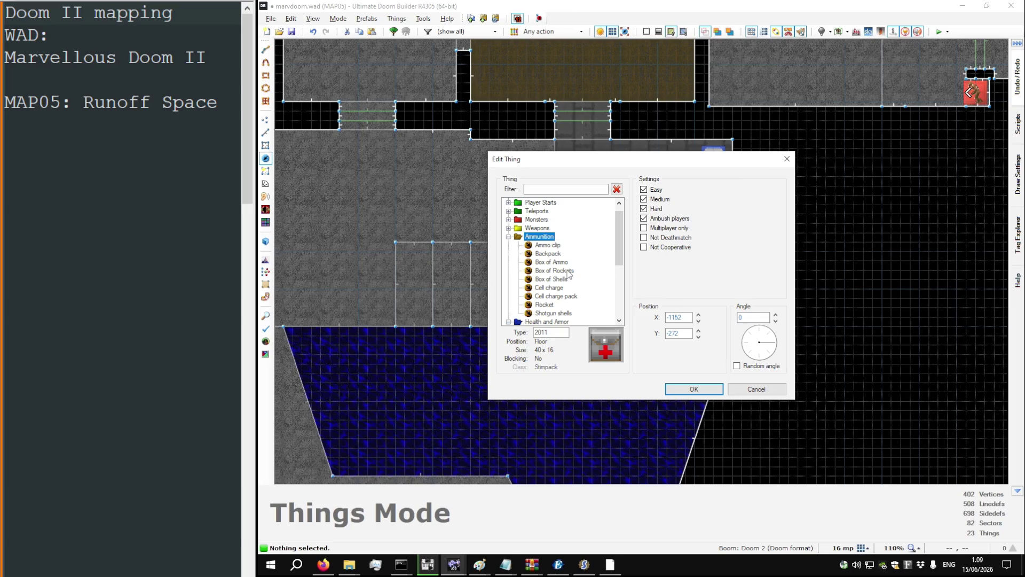
{"action": "double_click", "coordinate": [570, 273]}
{"action": "scroll", "coordinate": [630, 258], "scroll_direction": "down", "scroll_amount": 4}
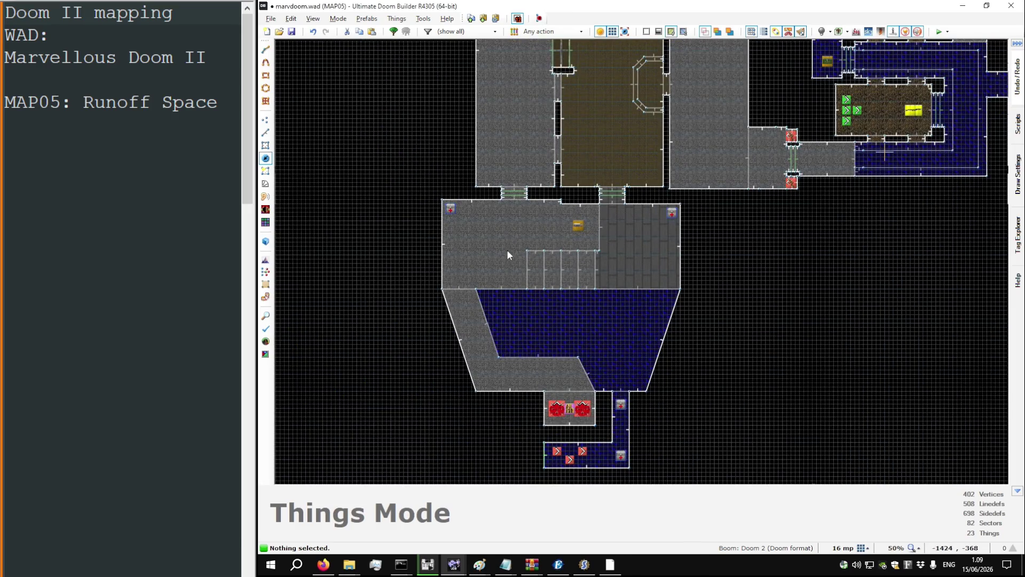
{"action": "scroll", "coordinate": [585, 221], "scroll_direction": "up", "scroll_amount": 8}
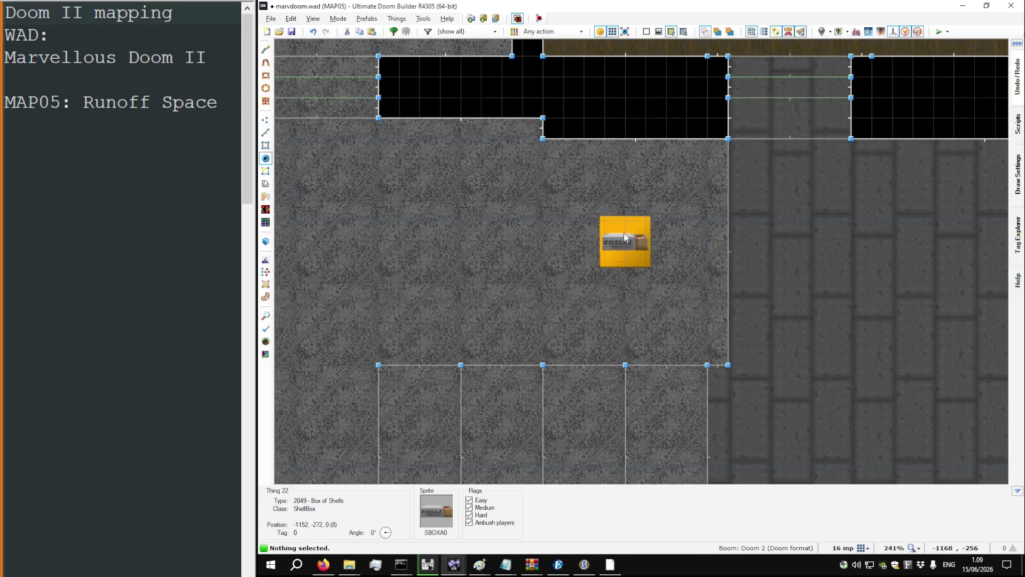
{"action": "left_click_drag", "start_coordinate": [638, 257], "coordinate": [637, 247]}
{"action": "key", "text": "bracketleft"}
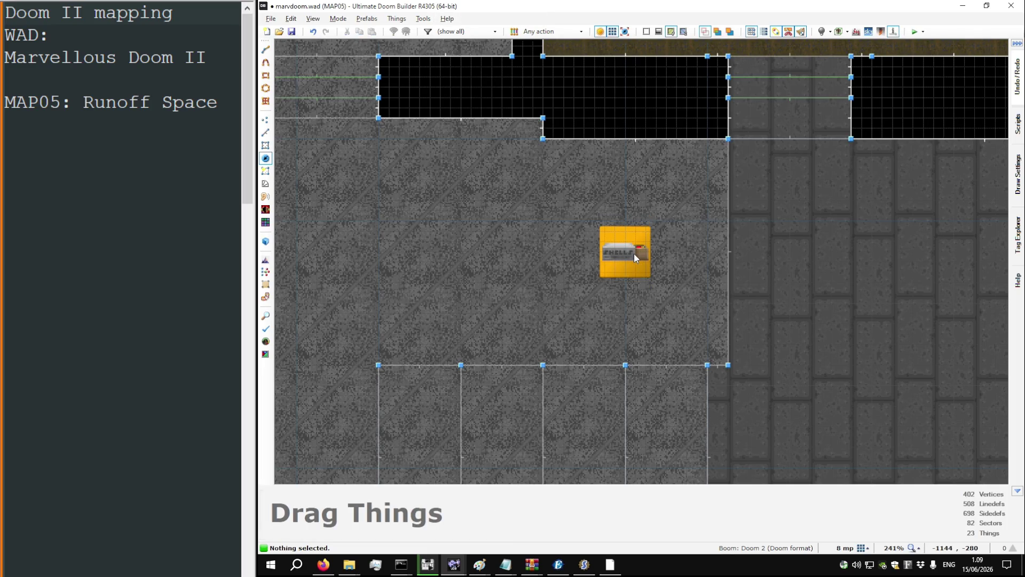
Step: Inspect the shells box on the sand platform in 3D, then switch to the DOOM2.WAD reference map
{"action": "key", "text": "w"}
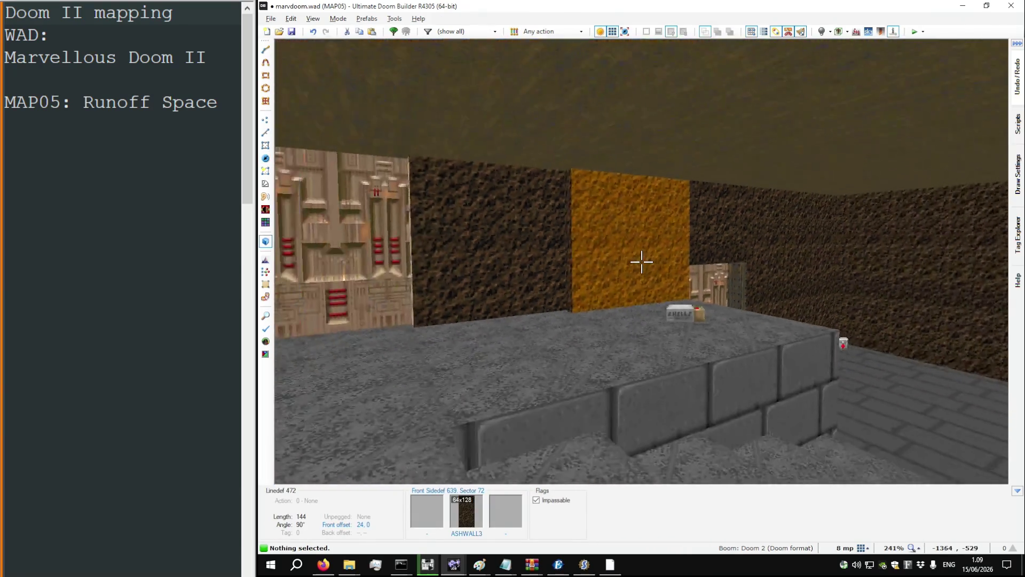
{"action": "key", "text": "w"}
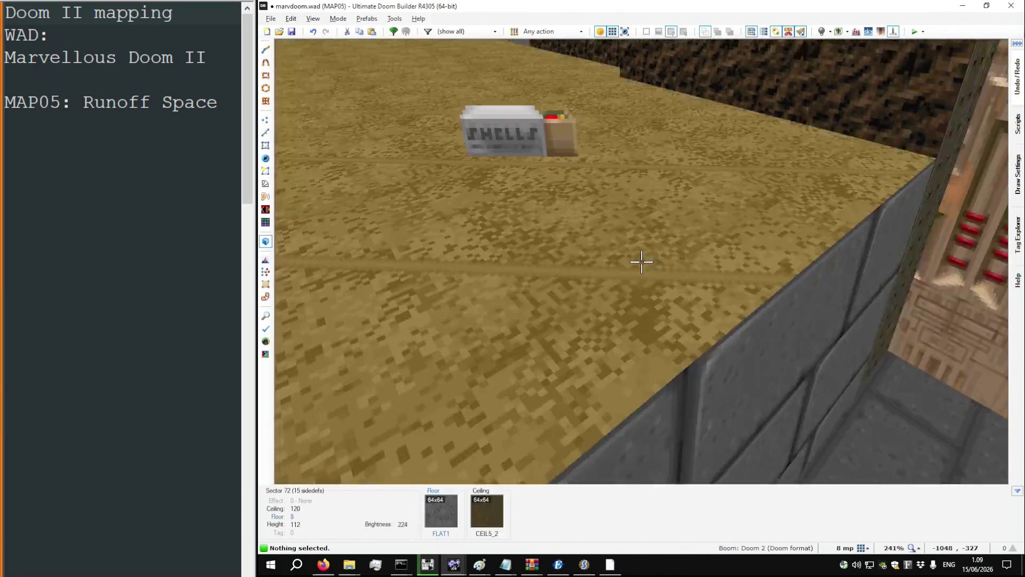
{"action": "key", "text": "w"}
{"action": "key", "text": "w"}
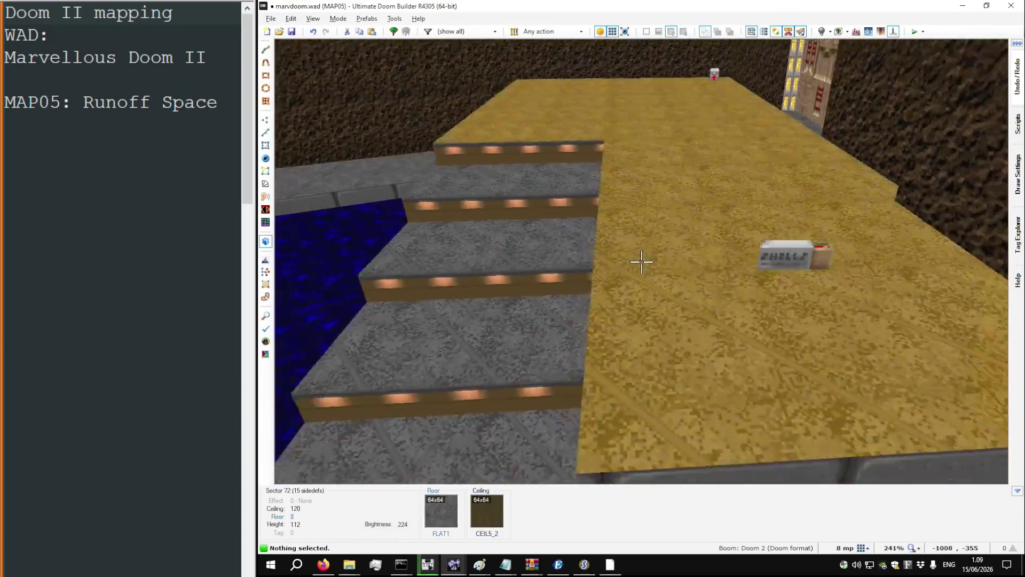
{"action": "key", "text": "q"}
{"action": "scroll", "coordinate": [641, 261], "scroll_direction": "down", "scroll_amount": 3}
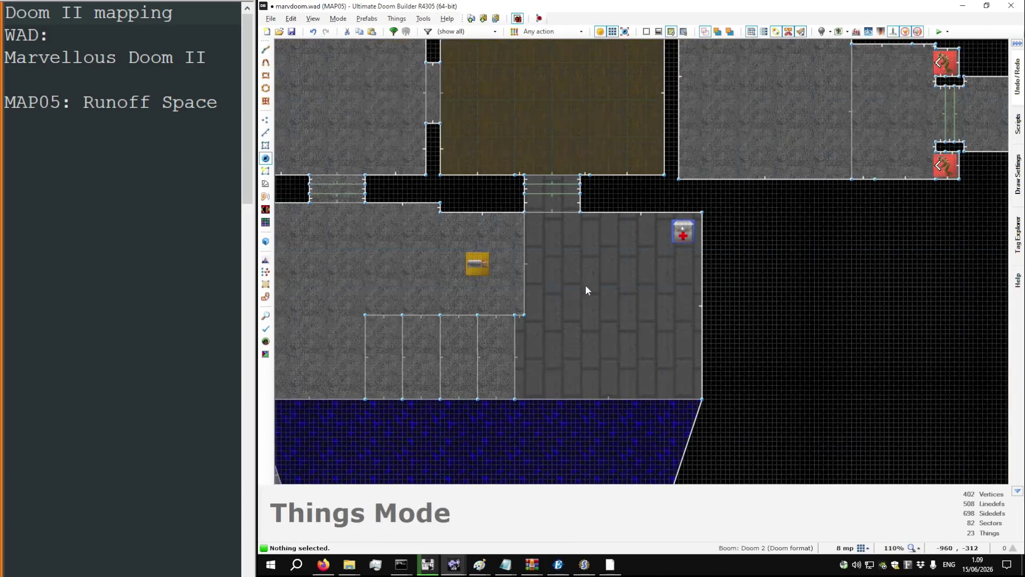
{"action": "key", "text": "alt+Tab"}
Step: Look at the skull on a pole decoration in DOOM2.WAD's MAP05 in 3D
{"action": "key", "text": "q"}
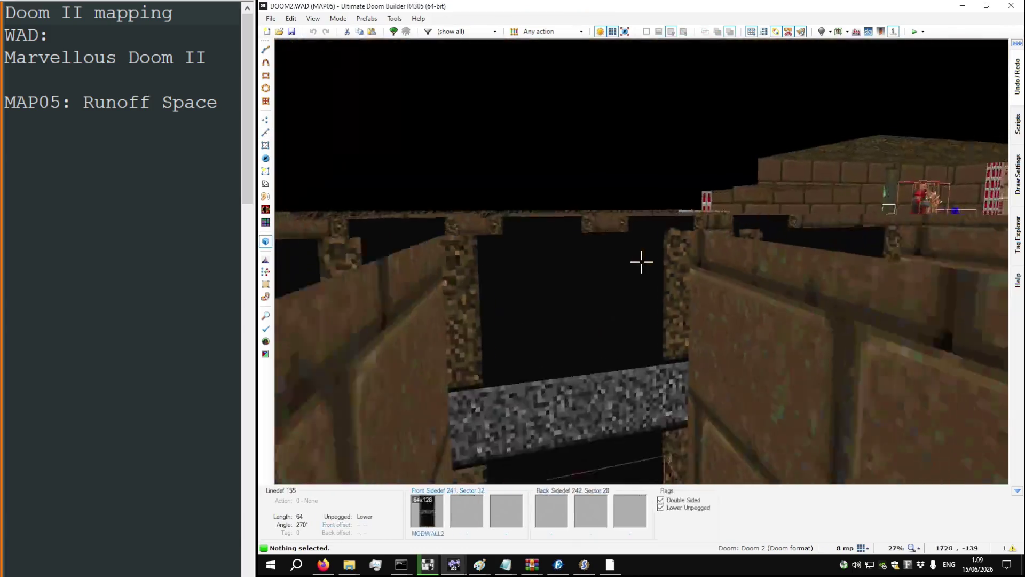
{"action": "key", "text": "w"}
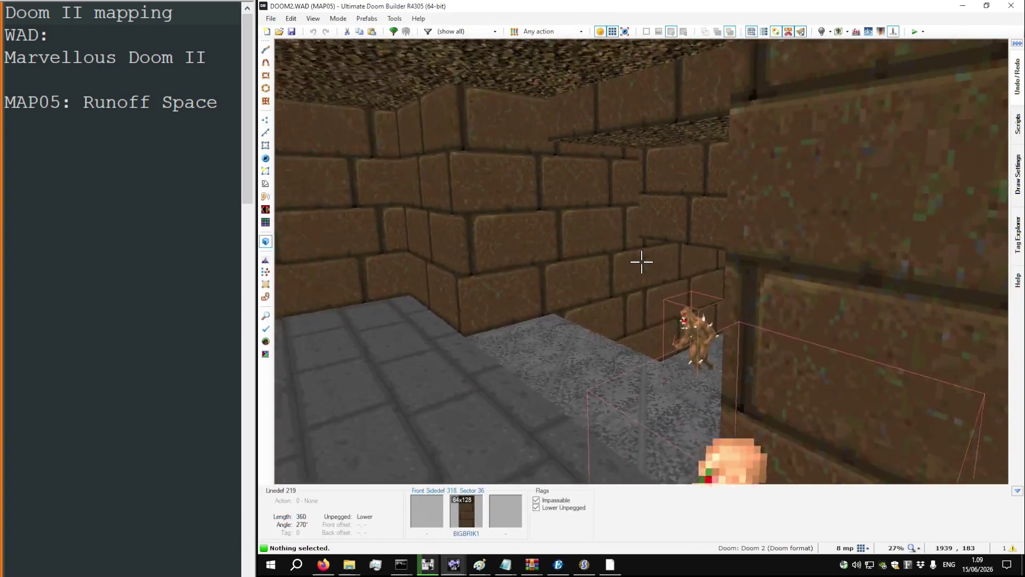
{"action": "key", "text": "w"}
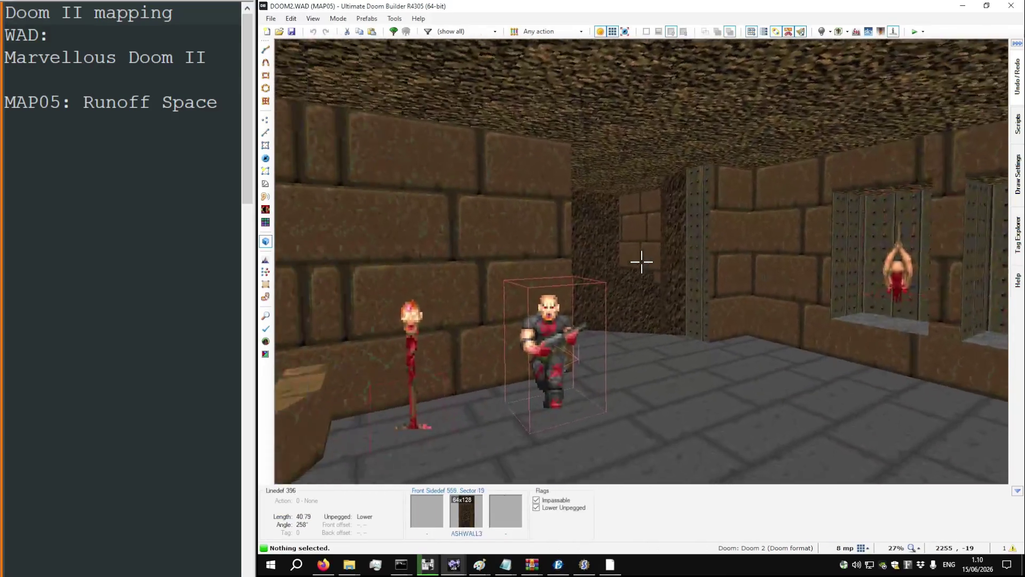
{"action": "key", "text": "w"}
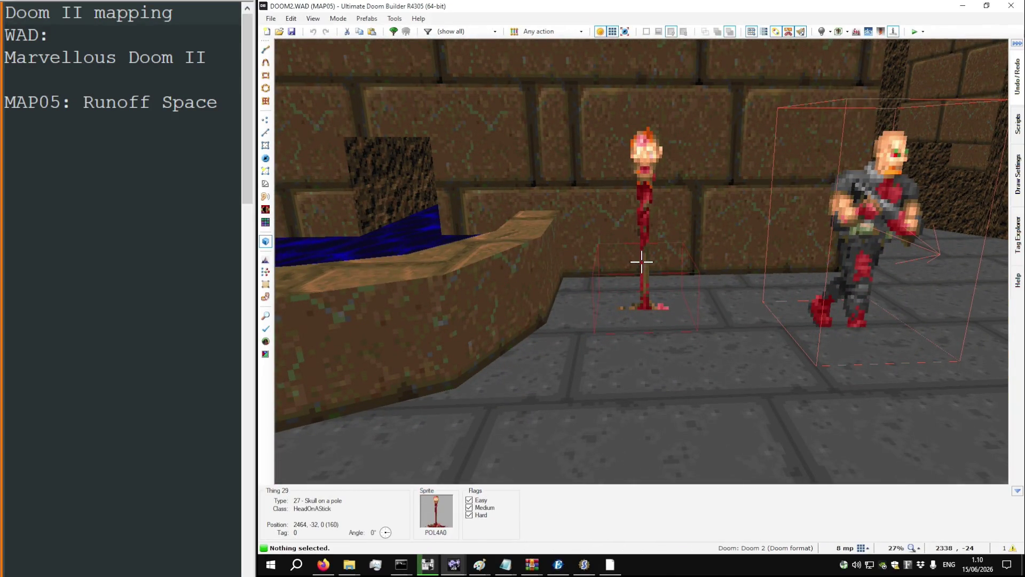
{"action": "key", "text": "q"}
Step: Insert a Skull on a pole decoration beside the shells box above the pool
{"action": "scroll", "coordinate": [641, 261], "scroll_direction": "up", "scroll_amount": 8}
{"action": "key", "text": "t"}
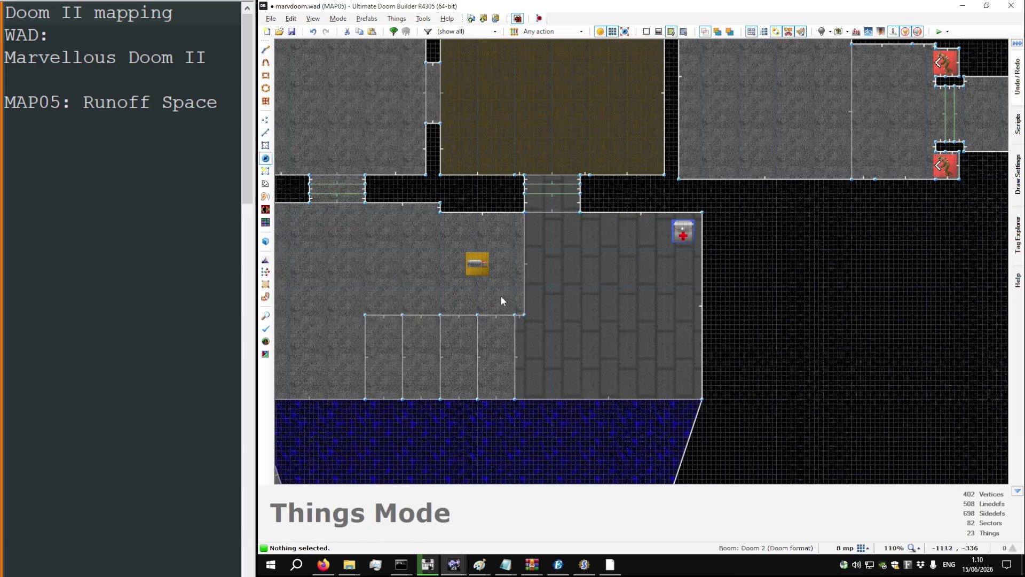
{"action": "scroll", "coordinate": [501, 300], "scroll_direction": "up", "scroll_amount": 6}
{"action": "right_click", "coordinate": [518, 306]}
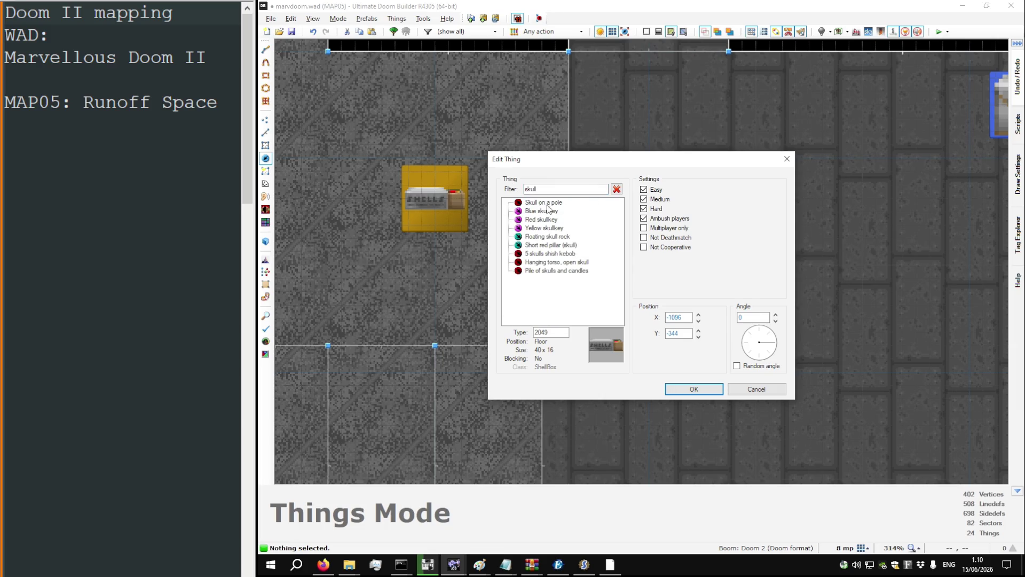
{"action": "double_click", "coordinate": [550, 206]}
{"action": "scroll", "coordinate": [681, 226], "scroll_direction": "down", "scroll_amount": 5}
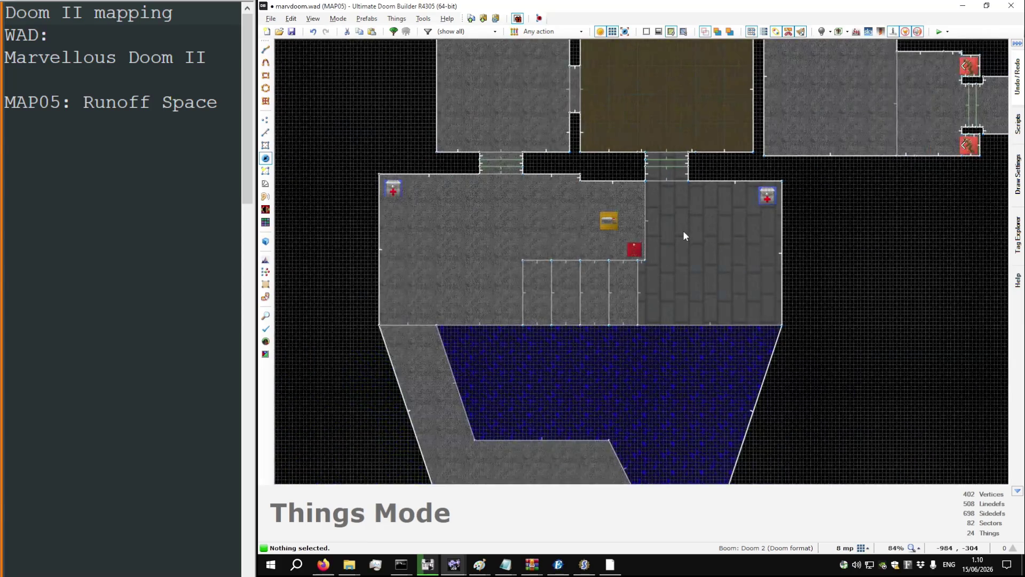
{"action": "key", "text": "q"}
{"action": "key", "text": "q"}
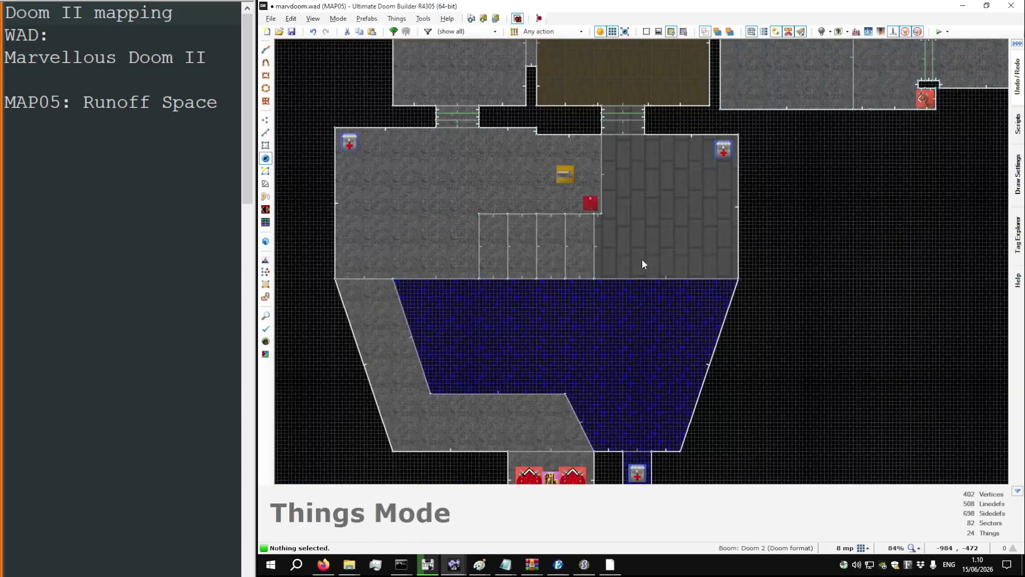
{"action": "scroll", "coordinate": [538, 267], "scroll_direction": "up", "scroll_amount": 4}
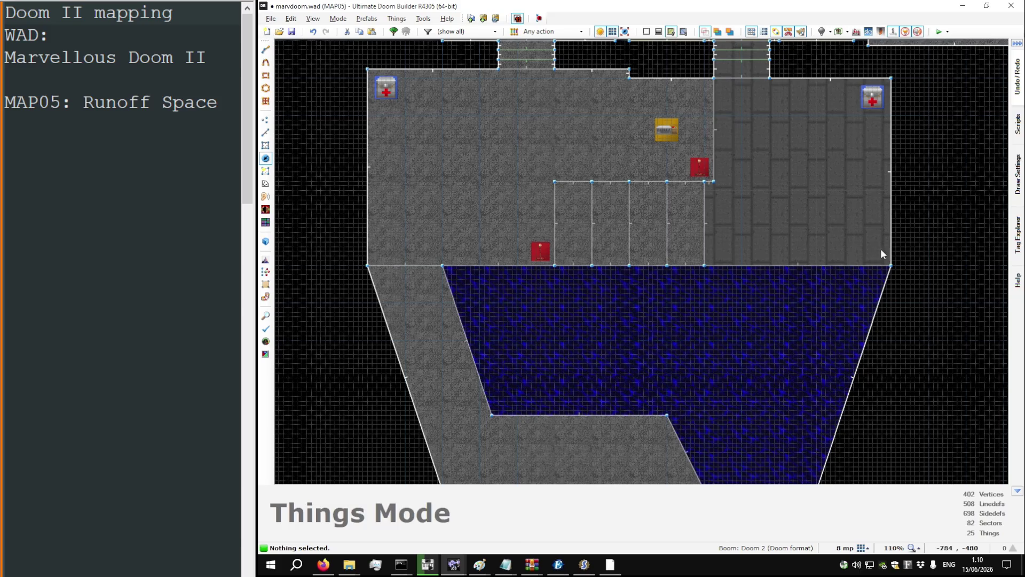
Step: Set the yellow-floored corridor's brightness to 144 and the neighbouring imp room's to 160
{"action": "key", "text": "q"}
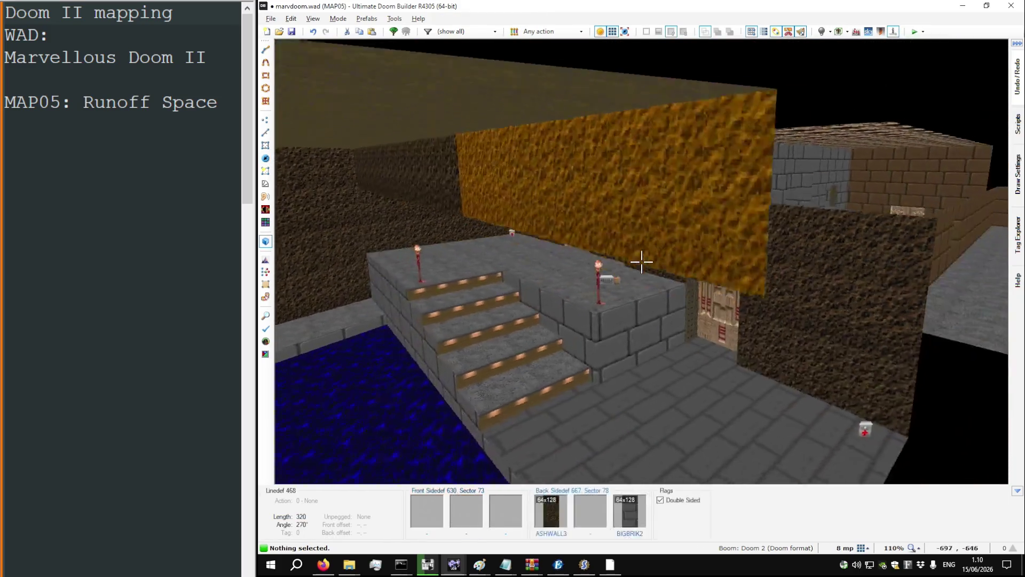
{"action": "key", "text": "w"}
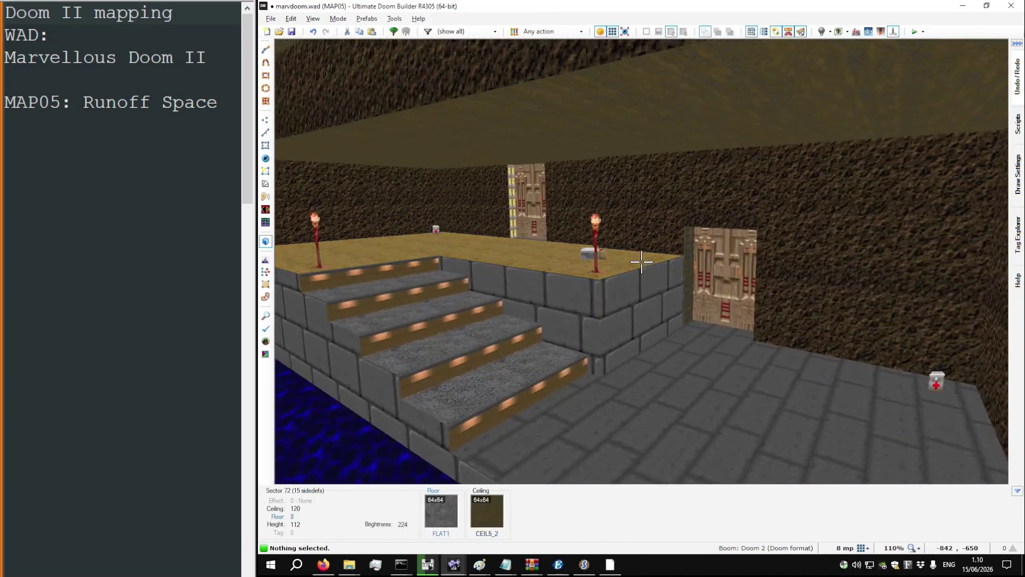
{"action": "key", "text": "w"}
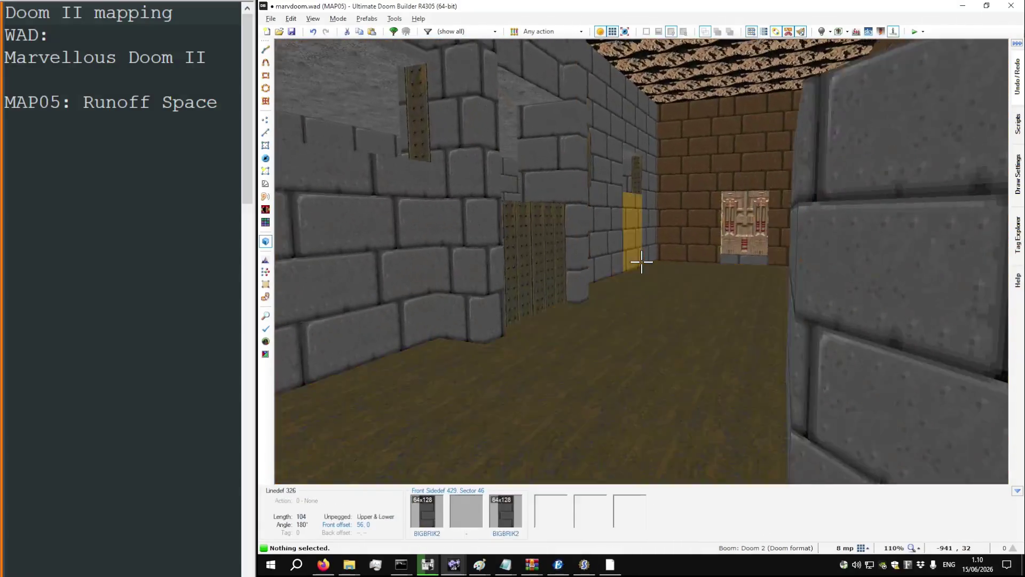
{"action": "key", "text": "w"}
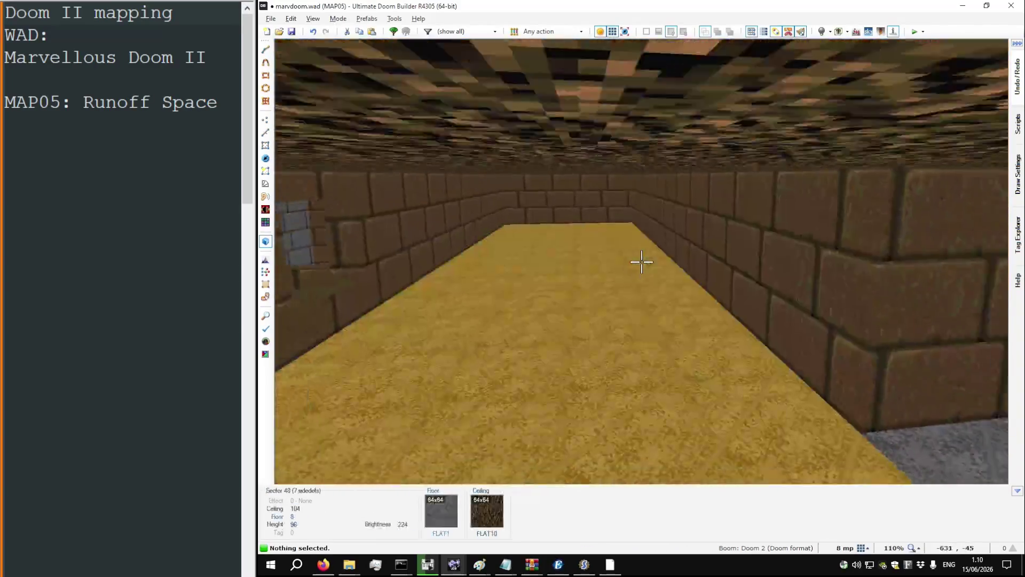
{"action": "key", "text": "w"}
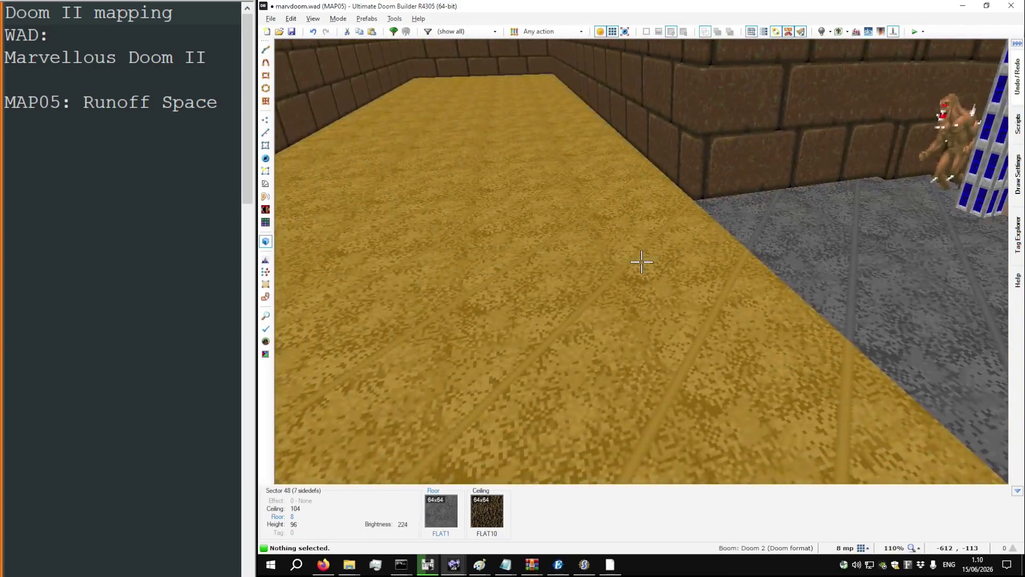
{"action": "key", "text": "equal"}
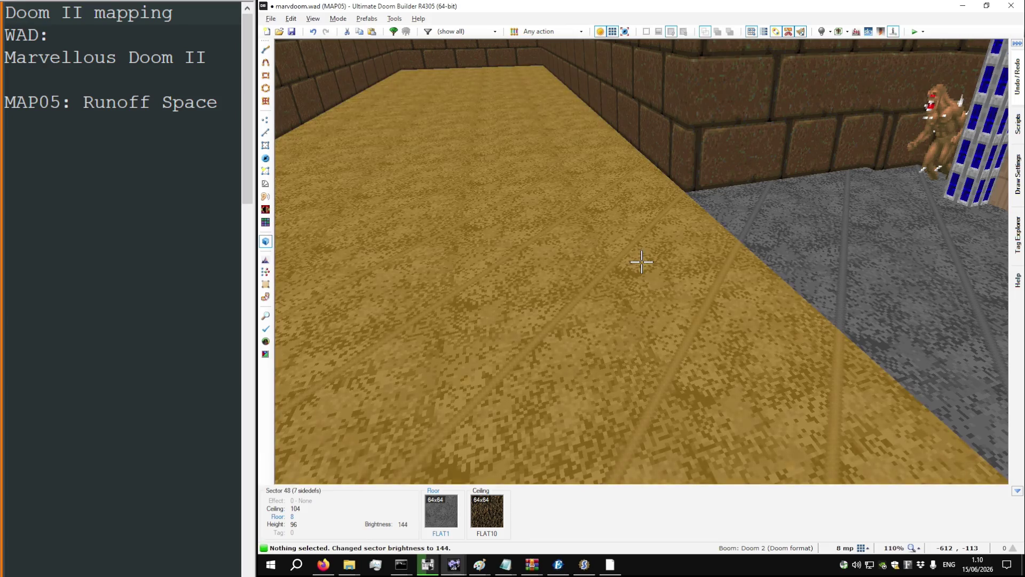
{"action": "key", "text": "minus"}
{"action": "key", "text": "equal"}
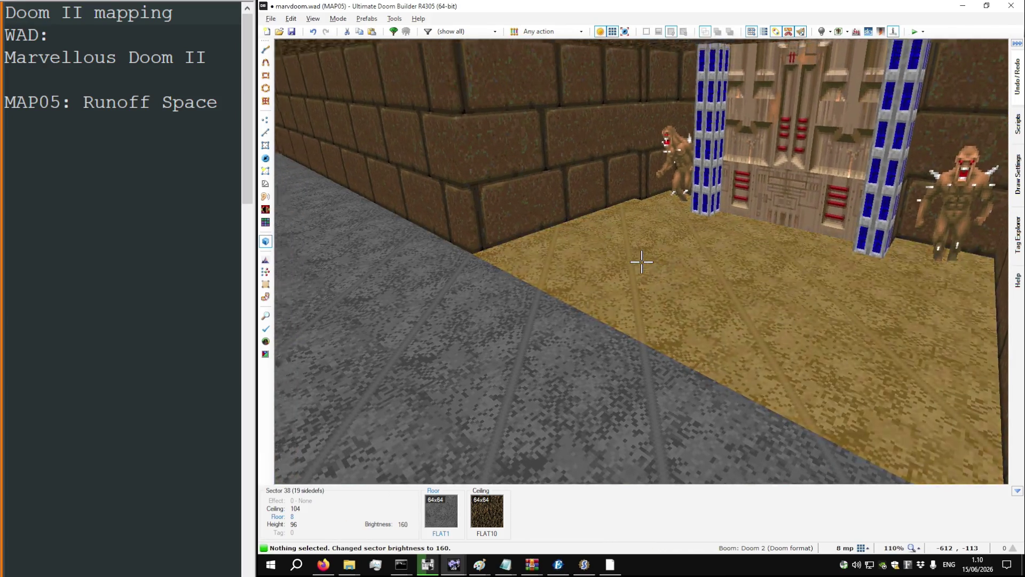
Step: Turn off full brightness and fly through the rooms to preview the real lighting
{"action": "key", "text": "w"}
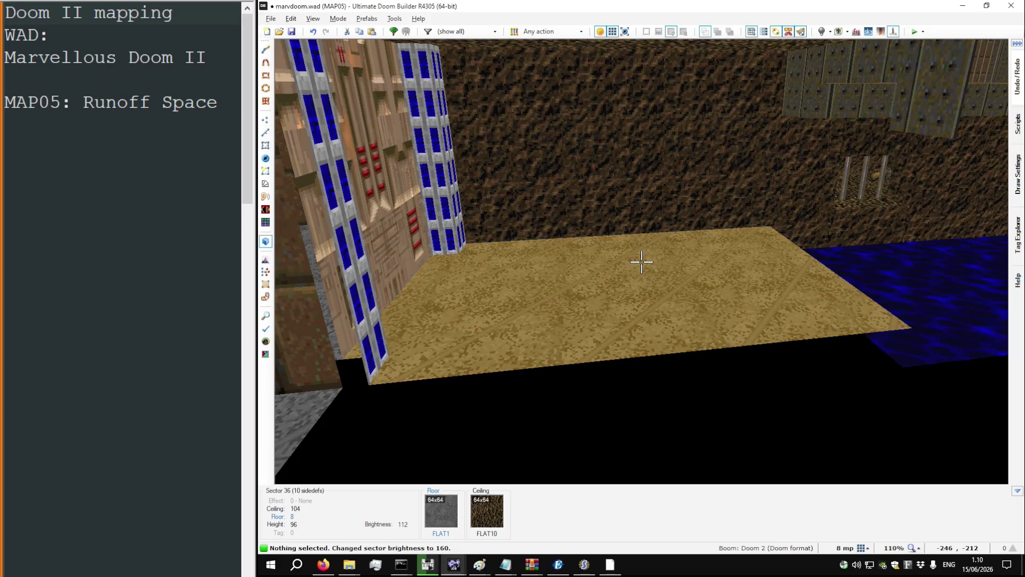
{"action": "key", "text": "w"}
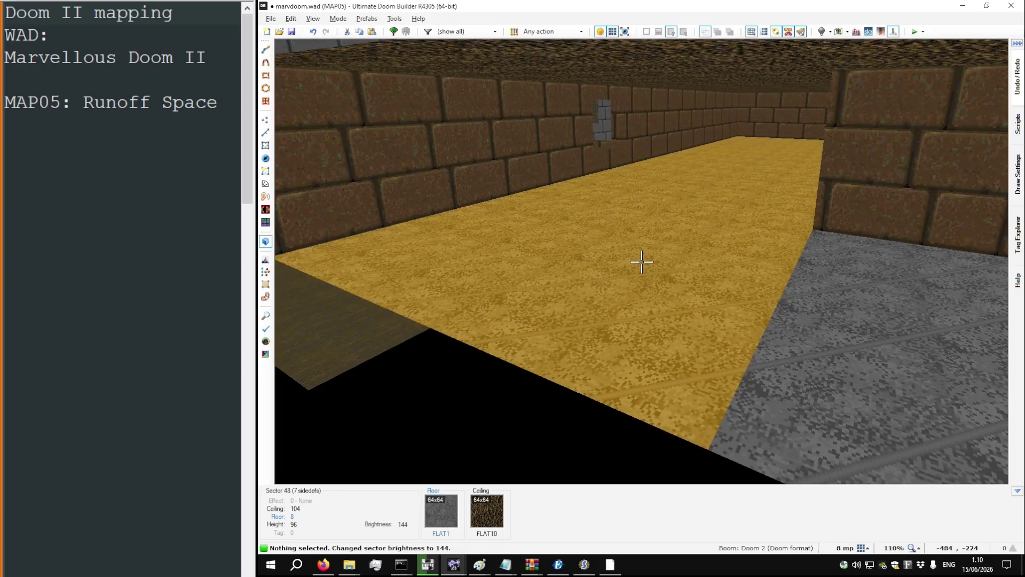
{"action": "key", "text": "b"}
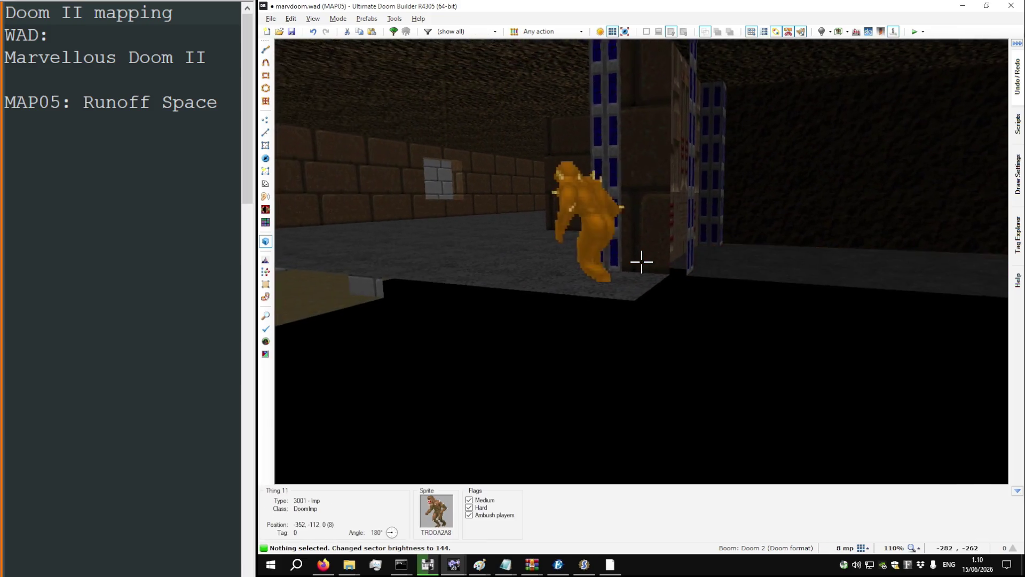
{"action": "key", "text": "w"}
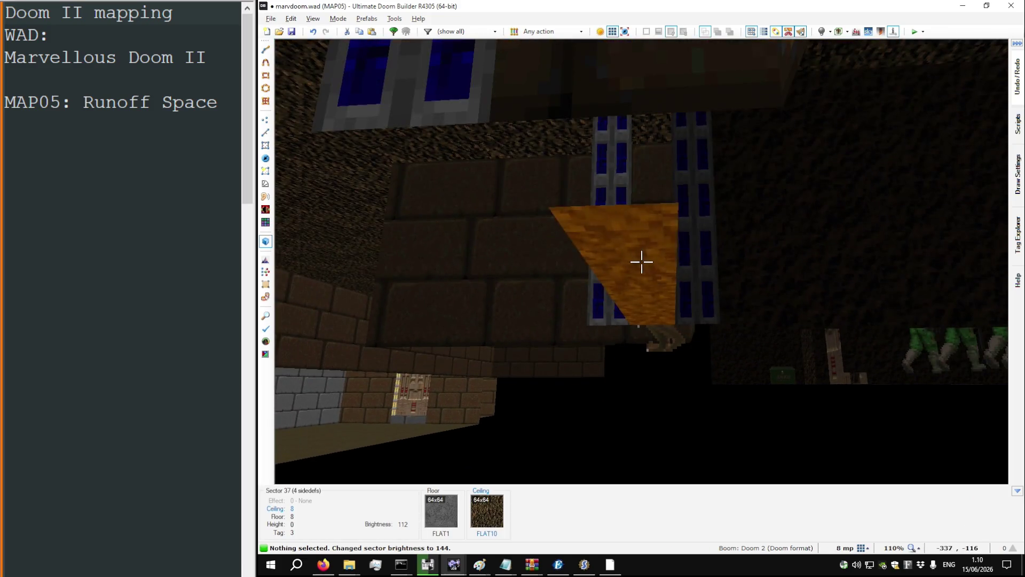
{"action": "key", "text": "w"}
{"action": "key", "text": "w"}
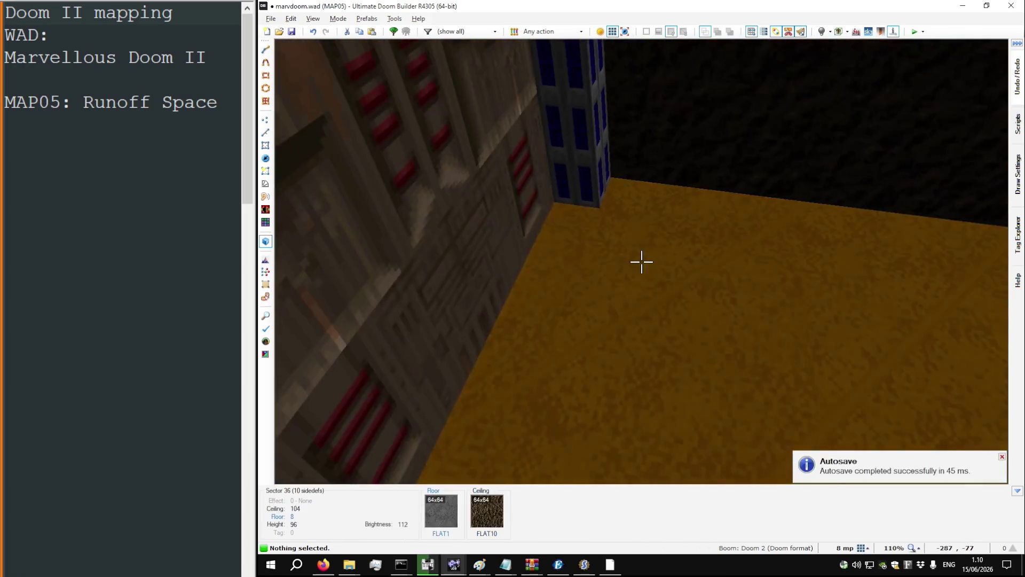
{"action": "key", "text": "w"}
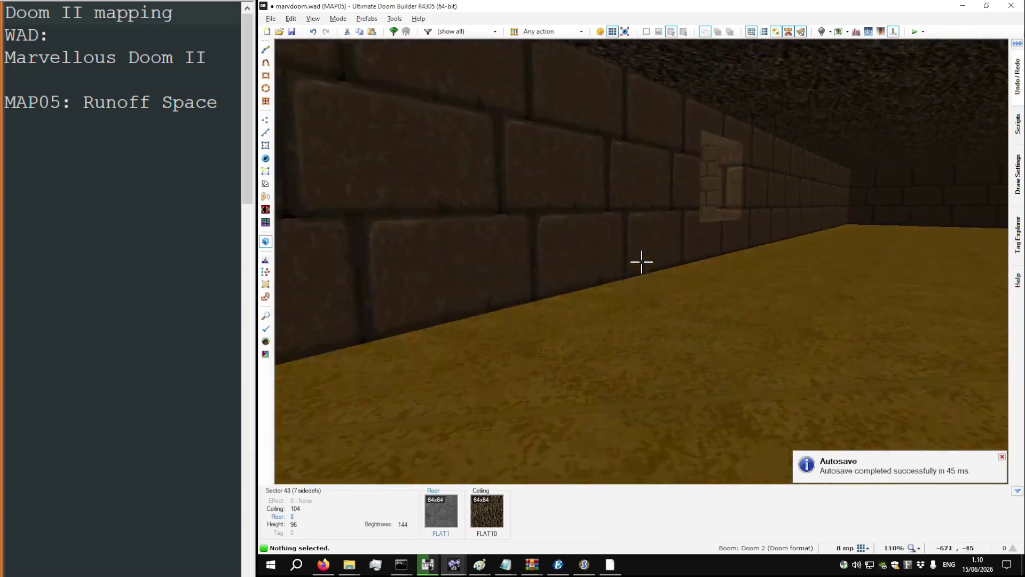
{"action": "key", "text": "w"}
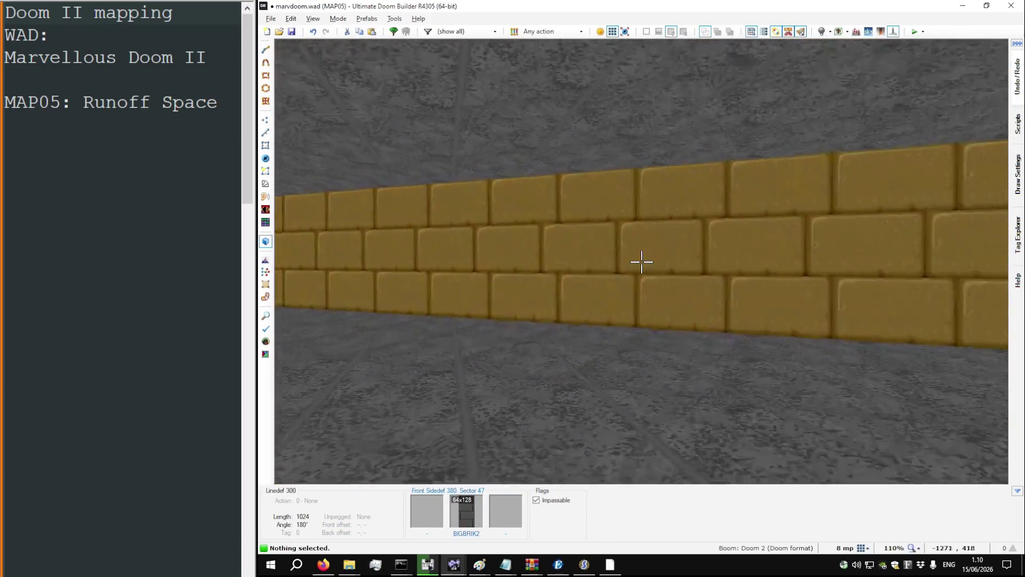
{"action": "key", "text": "w"}
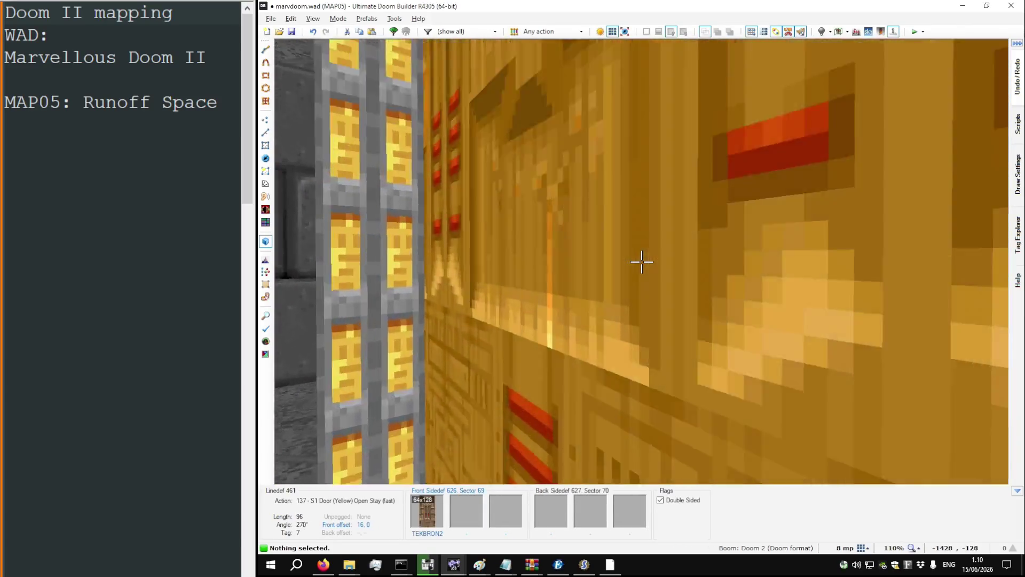
{"action": "key", "text": "w"}
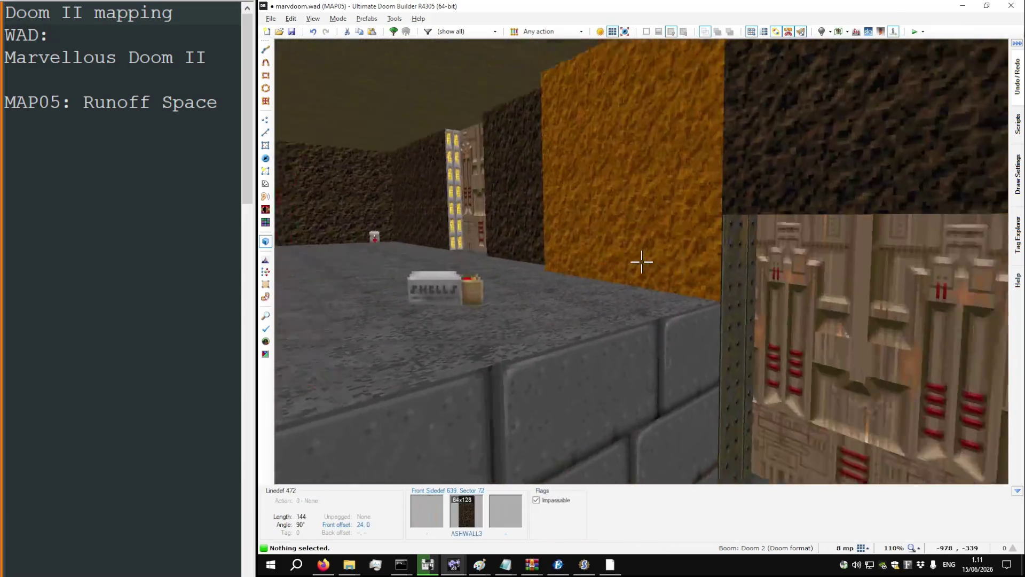
{"action": "key", "text": "w"}
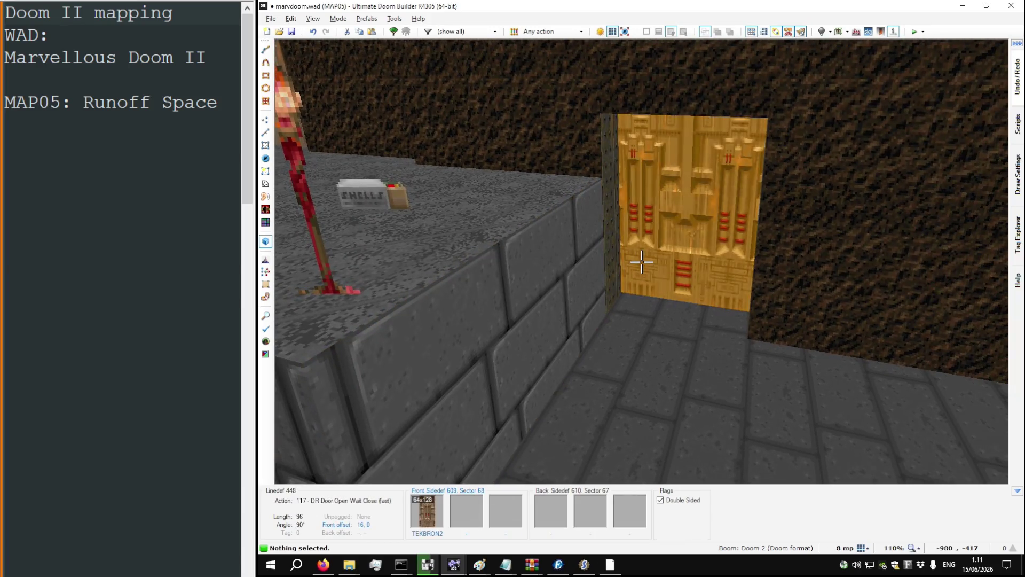
Step: Return to the 2D map in Vertices mode
{"action": "key", "text": "q"}
{"action": "key", "text": "v"}
{"action": "scroll", "coordinate": [619, 210], "scroll_direction": "down", "scroll_amount": 3}
{"action": "scroll", "coordinate": [620, 210], "scroll_direction": "up", "scroll_amount": 4}
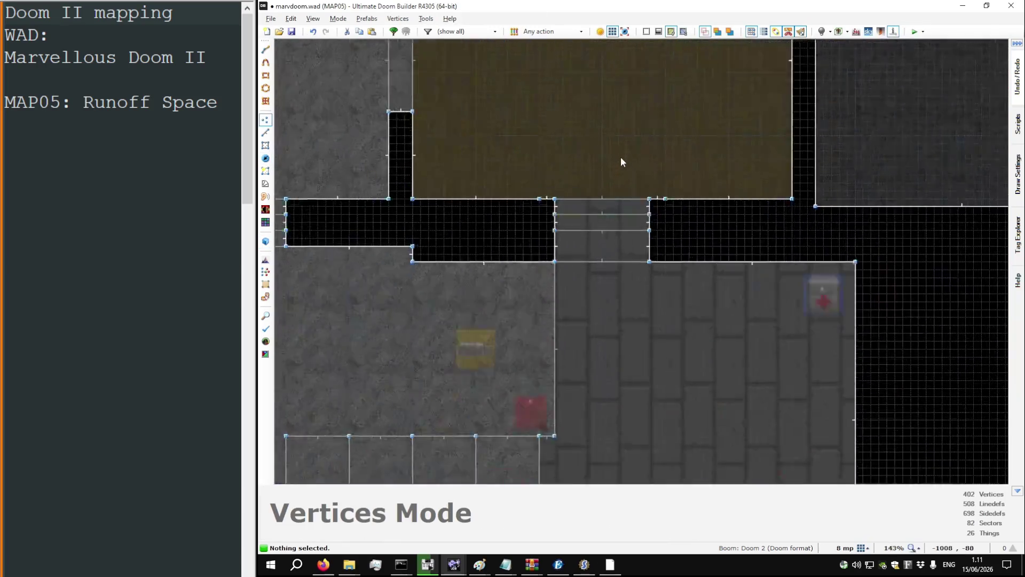
{"action": "scroll", "coordinate": [680, 274], "scroll_direction": "down", "scroll_amount": 6}
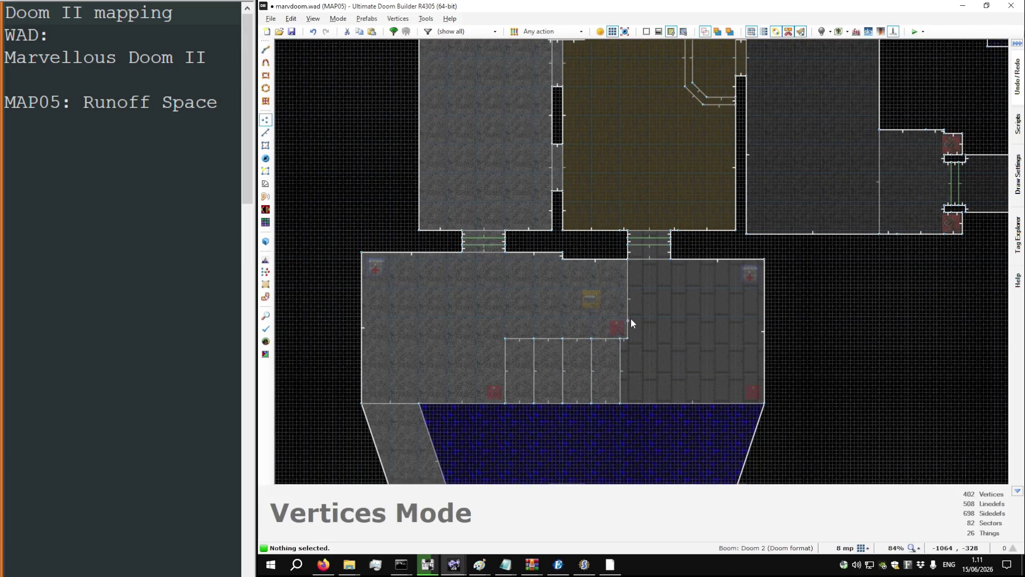
Step: Angle the wall beside the stair opening and give its new short face the ASHWALL3 texture
{"action": "left_click_drag", "start_coordinate": [629, 329], "coordinate": [622, 326]}
{"action": "key", "text": "v"}
{"action": "scroll", "coordinate": [635, 264], "scroll_direction": "up", "scroll_amount": 6}
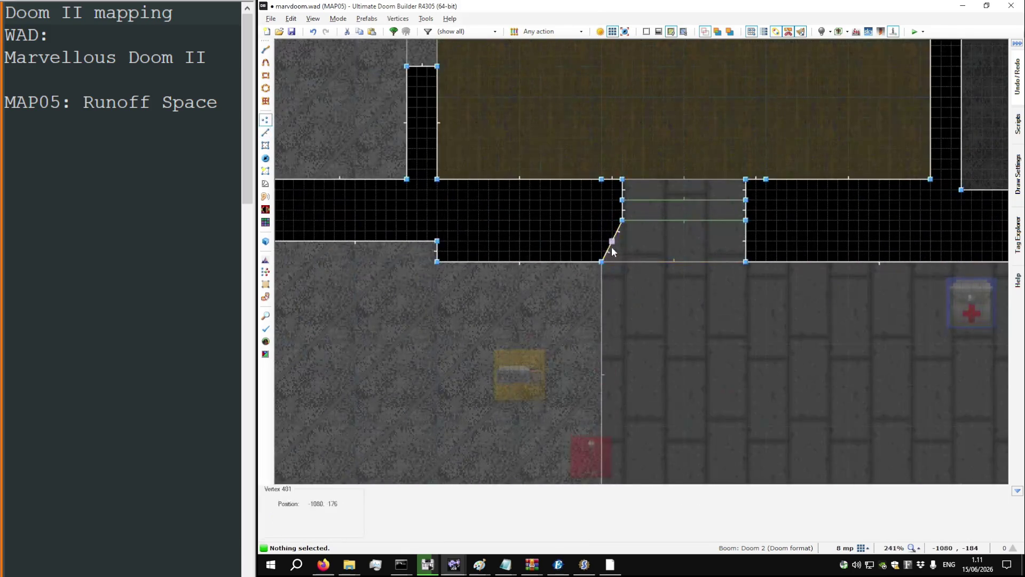
{"action": "key", "text": "w"}
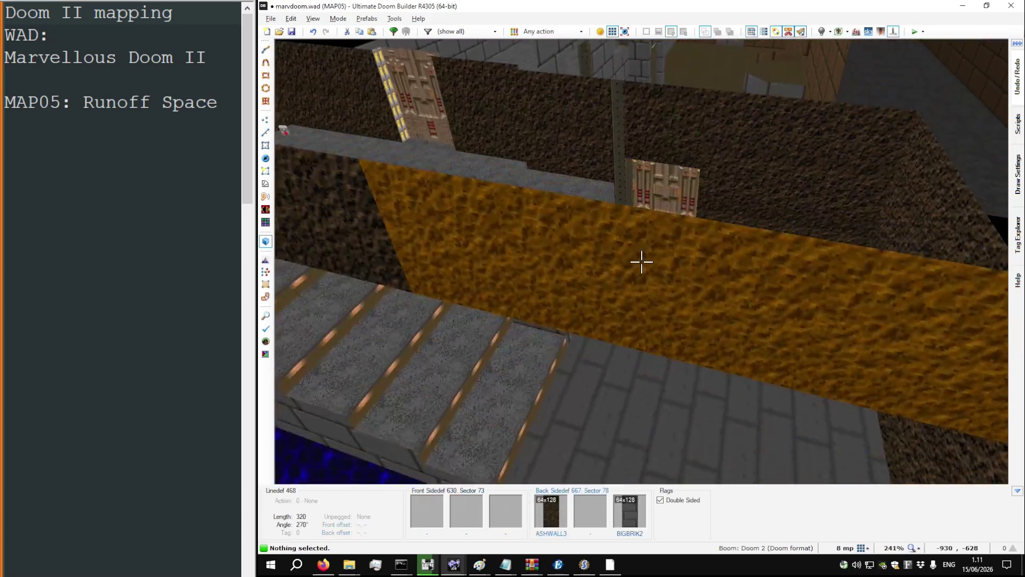
{"action": "key", "text": "ctrl+c"}
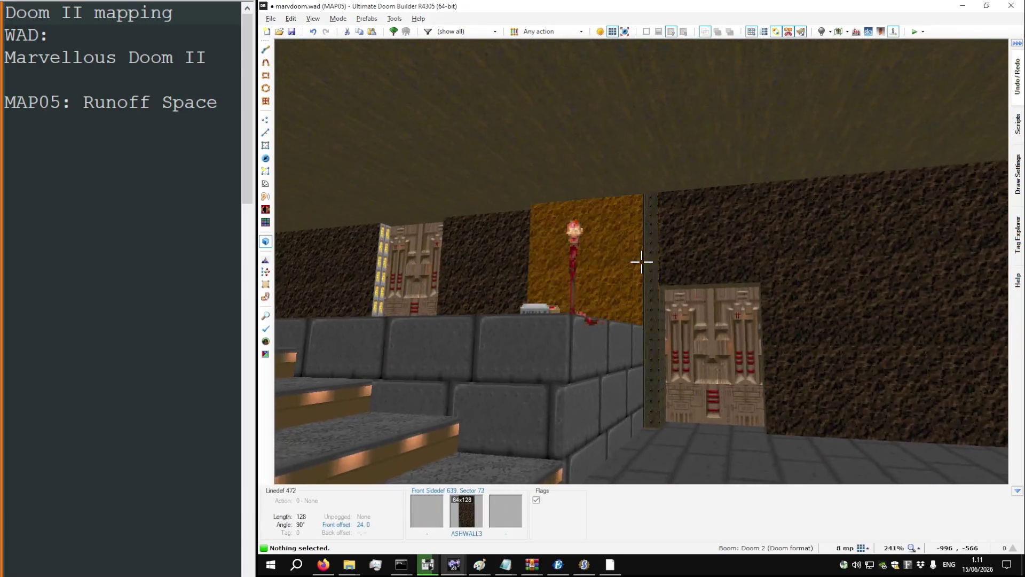
{"action": "key", "text": "ctrl+v"}
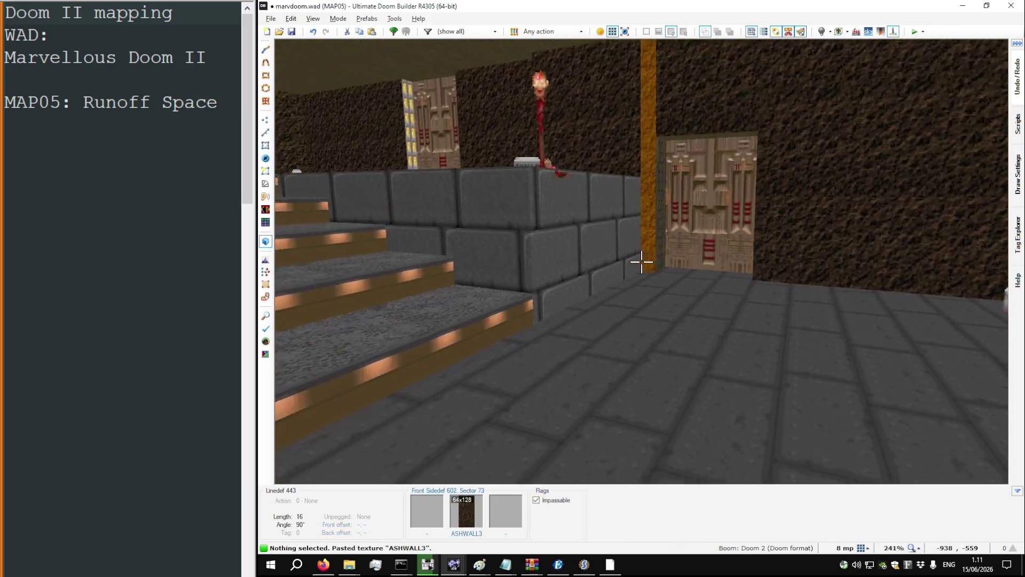
{"action": "key", "text": "w"}
Step: Shift the selected stair block vertices slightly to the left
{"action": "scroll", "coordinate": [649, 228], "scroll_direction": "down", "scroll_amount": 3}
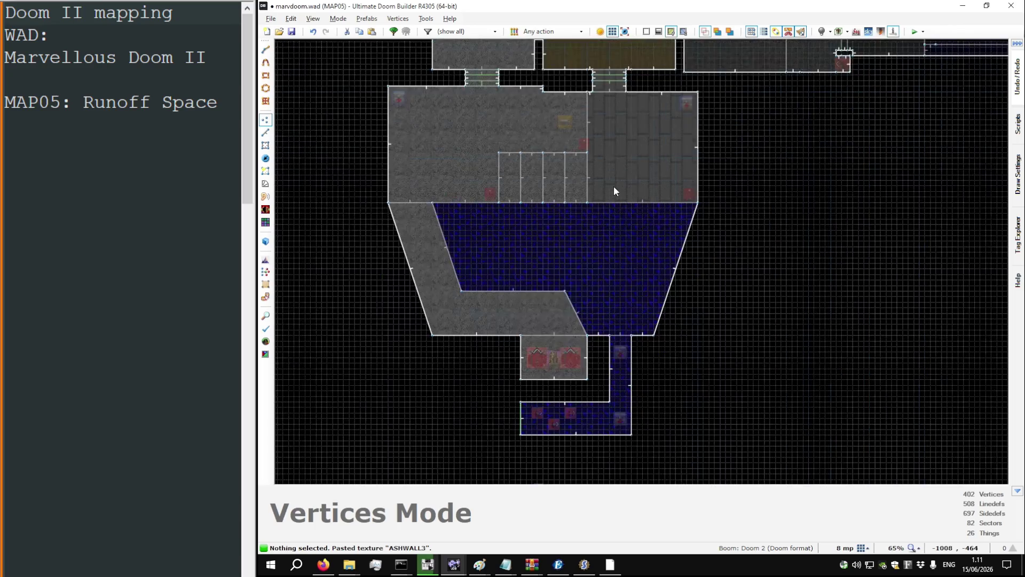
{"action": "scroll", "coordinate": [614, 186], "scroll_direction": "down", "scroll_amount": 1}
{"action": "scroll", "coordinate": [542, 129], "scroll_direction": "up", "scroll_amount": 1}
{"action": "scroll", "coordinate": [544, 131], "scroll_direction": "up", "scroll_amount": 3}
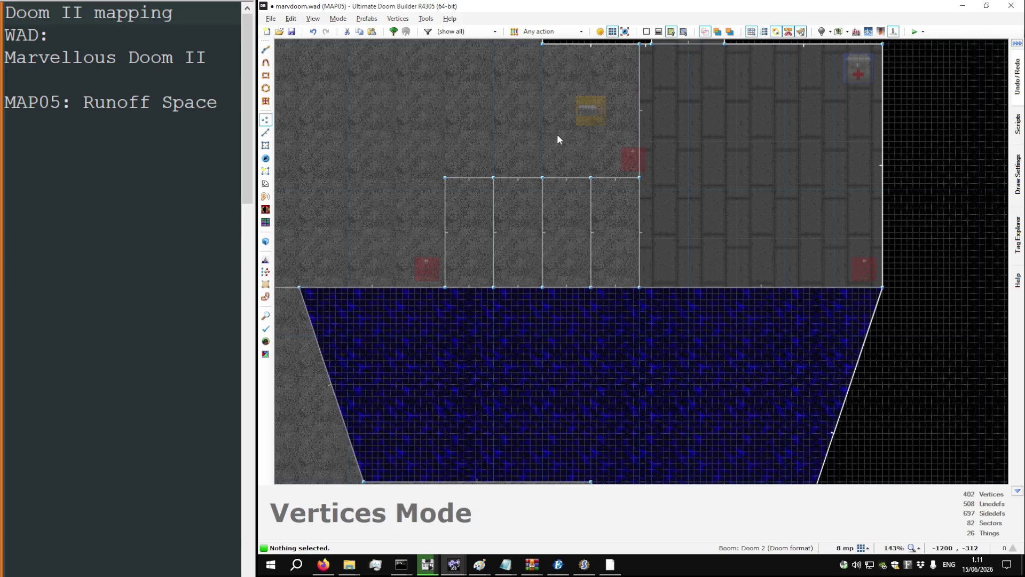
{"action": "scroll", "coordinate": [557, 134], "scroll_direction": "down", "scroll_amount": 6}
{"action": "scroll", "coordinate": [649, 62], "scroll_direction": "up", "scroll_amount": 2}
{"action": "scroll", "coordinate": [650, 62], "scroll_direction": "up", "scroll_amount": 7}
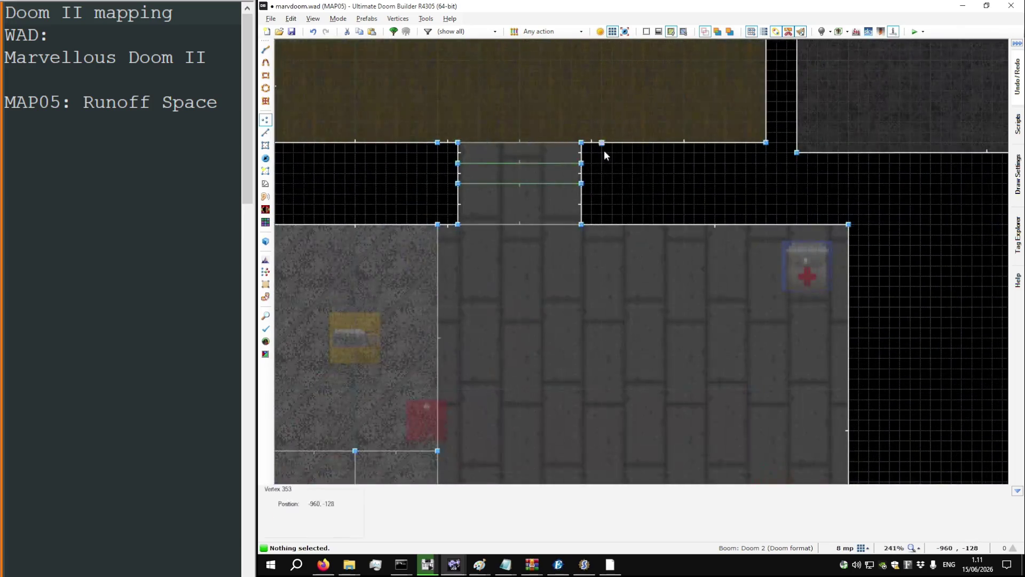
{"action": "scroll", "coordinate": [614, 184], "scroll_direction": "down", "scroll_amount": 4}
{"action": "scroll", "coordinate": [694, 158], "scroll_direction": "down", "scroll_amount": 3}
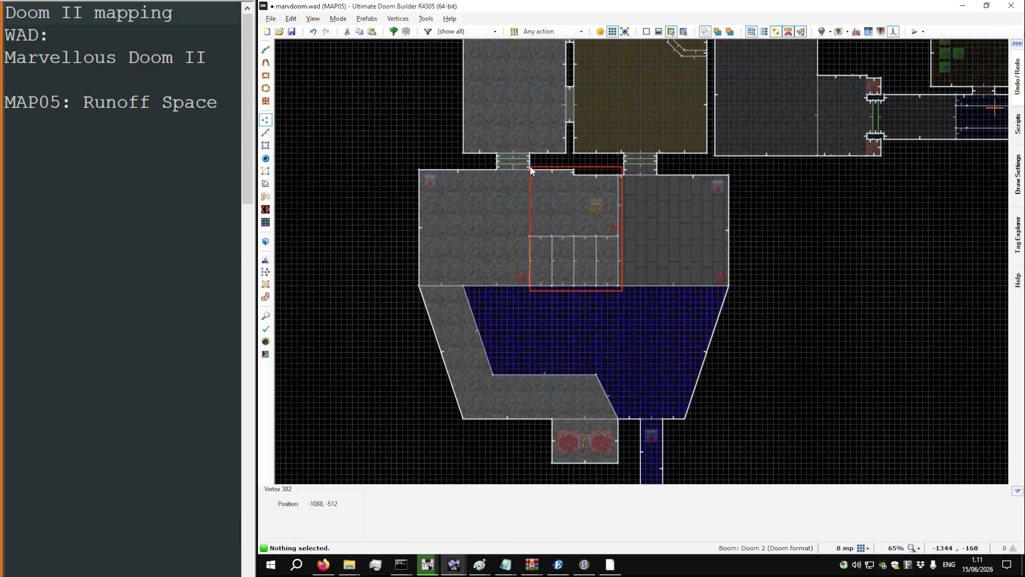
{"action": "left_click_drag", "start_coordinate": [534, 281], "coordinate": [525, 283]}
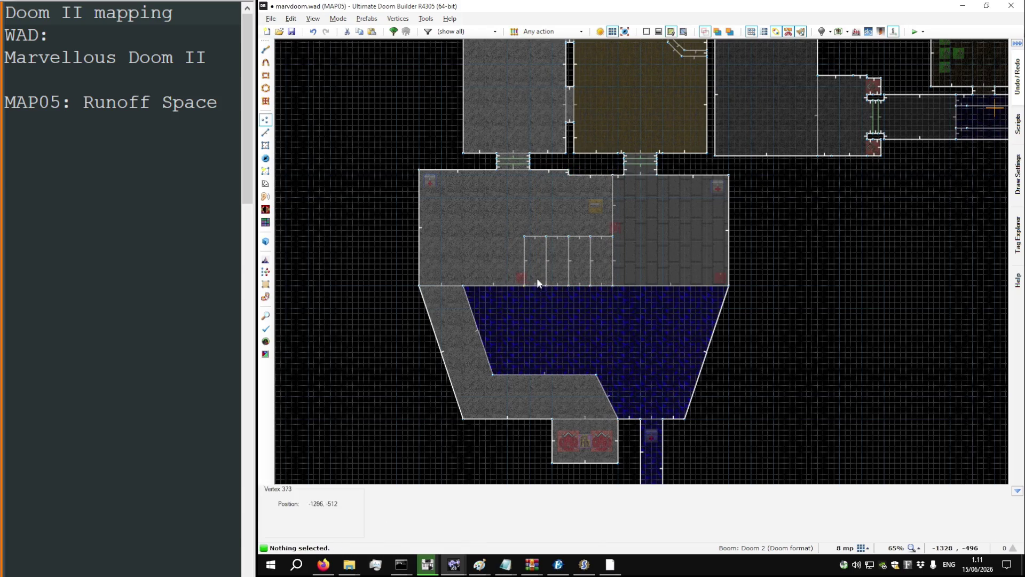
Step: Inspect the stairs and pool room in 3D, then return to the 2D Things view
{"action": "key", "text": "w"}
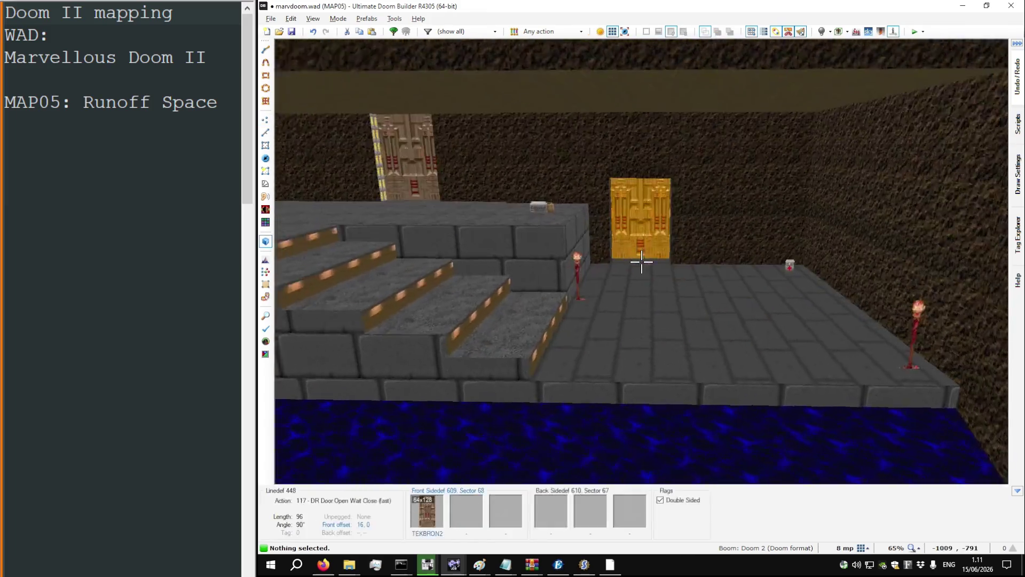
{"action": "key", "text": "w"}
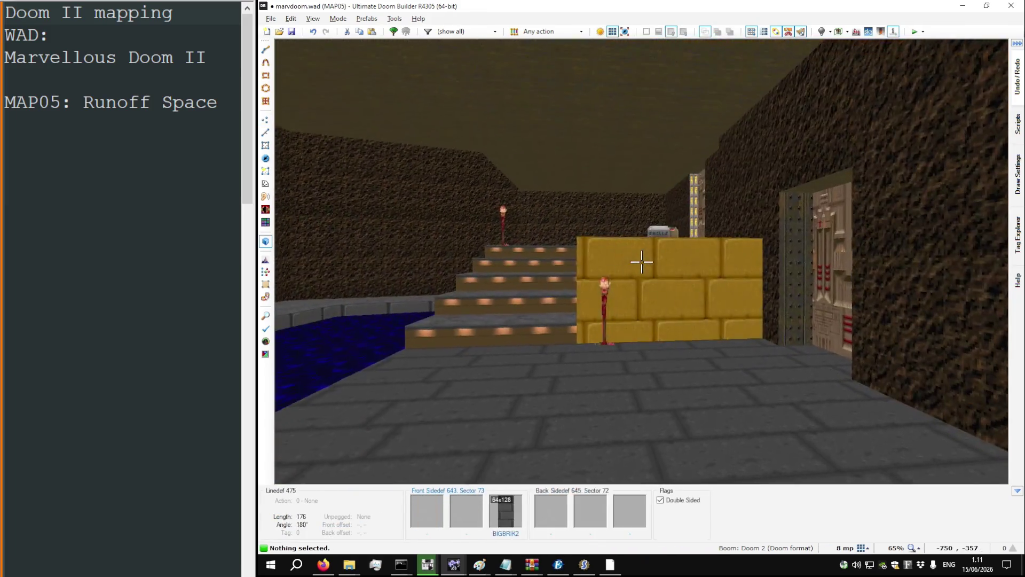
{"action": "key", "text": "w"}
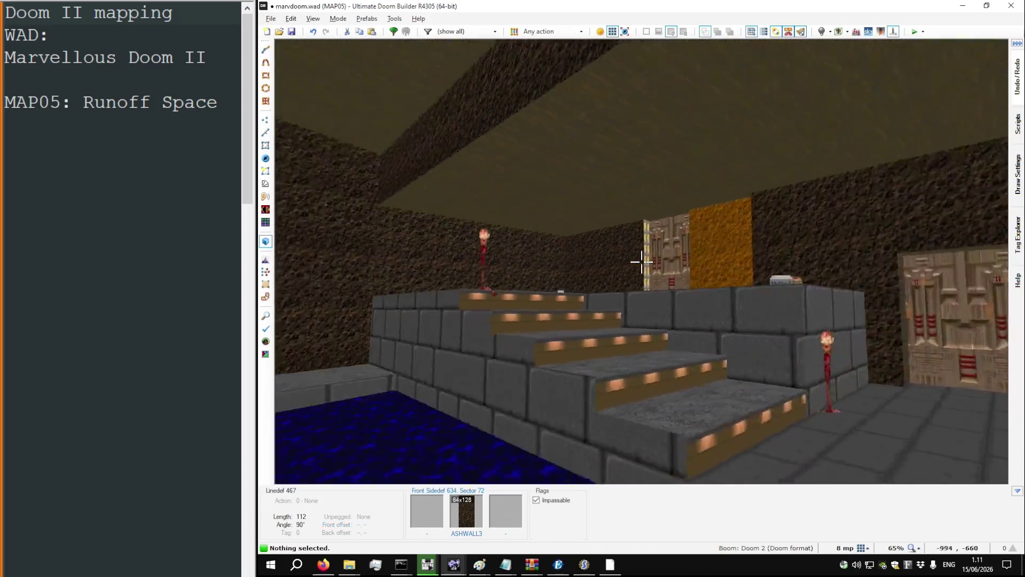
{"action": "key", "text": "w"}
{"action": "key", "text": "t"}
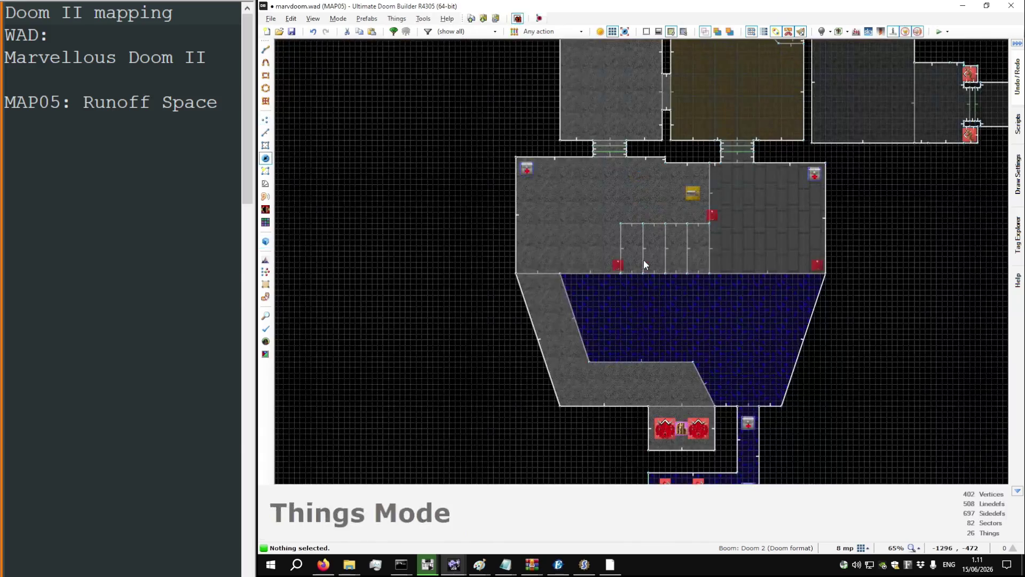
Step: Move the red skull-on-a-pole decorations up beside the top of the stairs, flanking the shells box
{"action": "left_click_drag", "start_coordinate": [619, 267], "coordinate": [610, 264]}
{"action": "scroll", "coordinate": [610, 264], "scroll_direction": "up", "scroll_amount": 3}
{"action": "left_click_drag", "start_coordinate": [769, 179], "coordinate": [754, 178]}
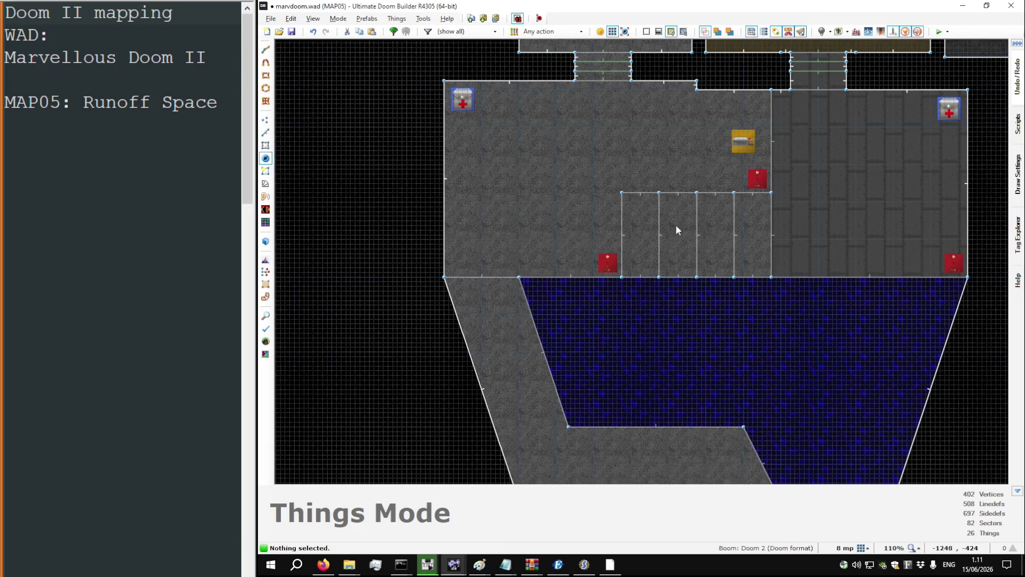
{"action": "scroll", "coordinate": [670, 229], "scroll_direction": "down", "scroll_amount": 2}
{"action": "left_click_drag", "start_coordinate": [620, 262], "coordinate": [739, 138]}
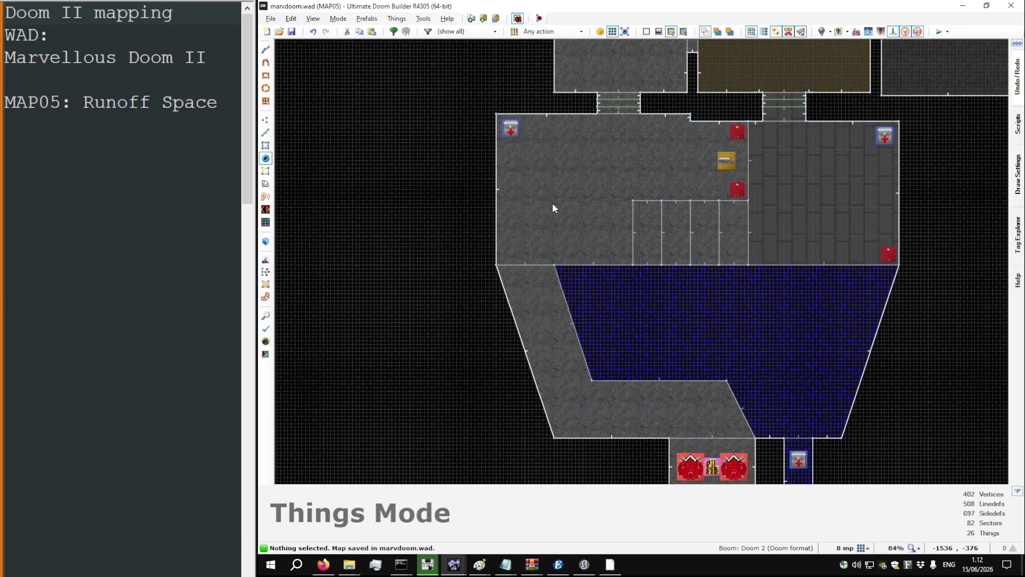
Step: Save the map to marvdoom.wad
{"action": "scroll", "coordinate": [483, 232], "scroll_direction": "down", "scroll_amount": 2}
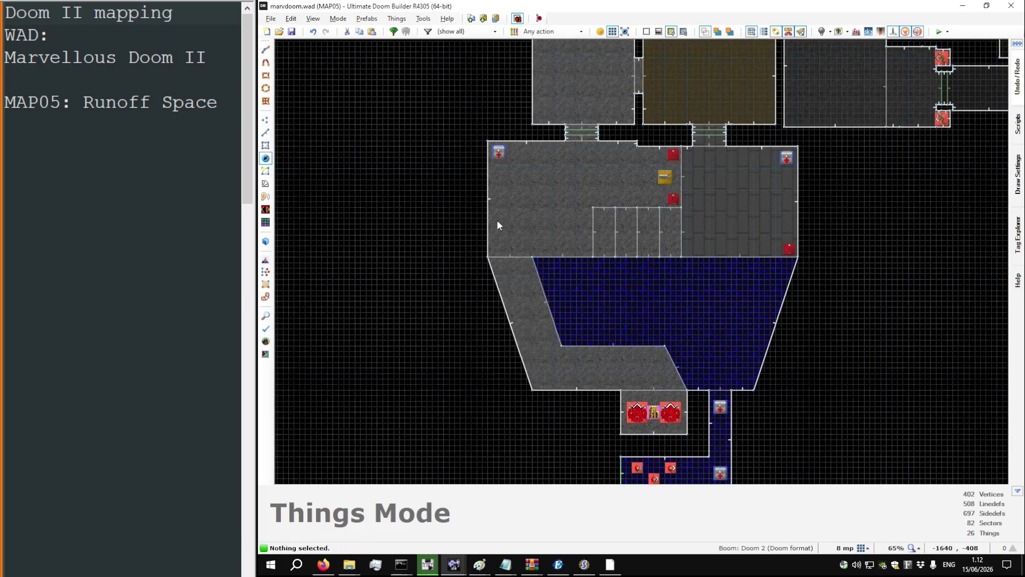
{"action": "scroll", "coordinate": [494, 216], "scroll_direction": "down", "scroll_amount": 4}
{"action": "scroll", "coordinate": [496, 211], "scroll_direction": "down", "scroll_amount": 6}
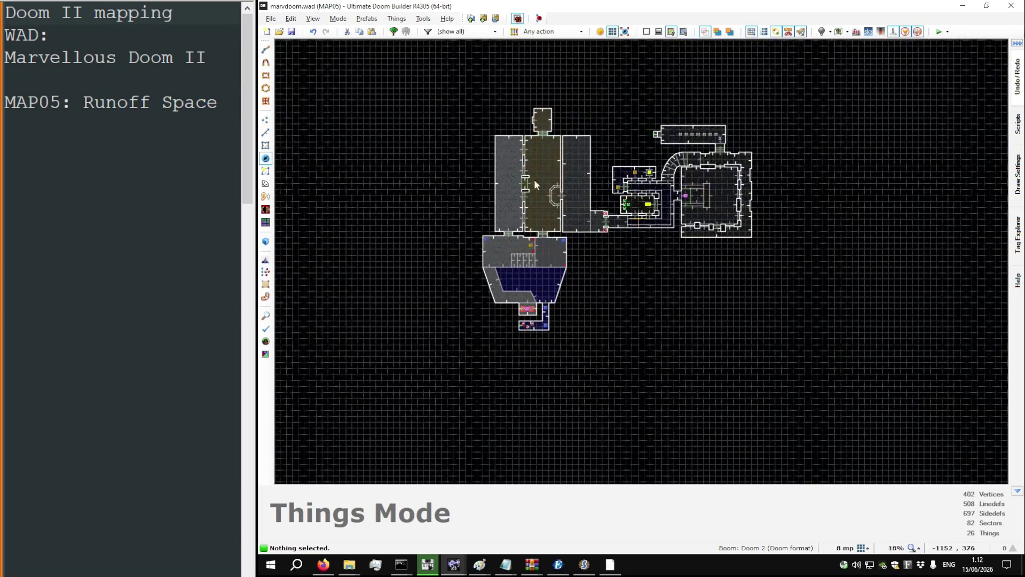
{"action": "scroll", "coordinate": [536, 180], "scroll_direction": "up", "scroll_amount": 4}
{"action": "key", "text": "ctrl+s"}
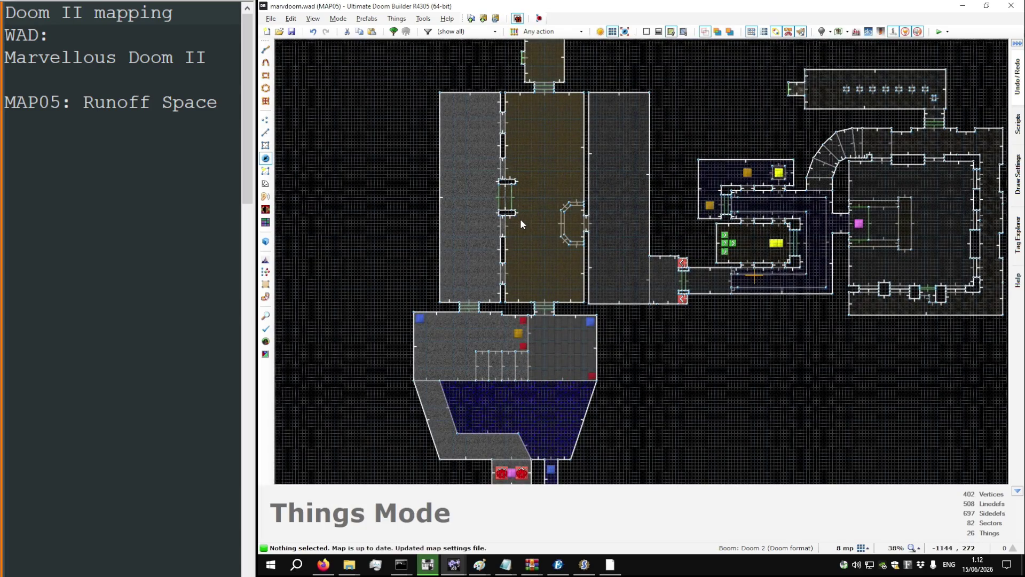
Step: Tour the level in Visual Mode past the yellow walls, TEKBRON2 door and cacodemon pool
{"action": "scroll", "coordinate": [520, 219], "scroll_direction": "down", "scroll_amount": 1}
{"action": "key", "text": "w"}
{"action": "key", "text": "s"}
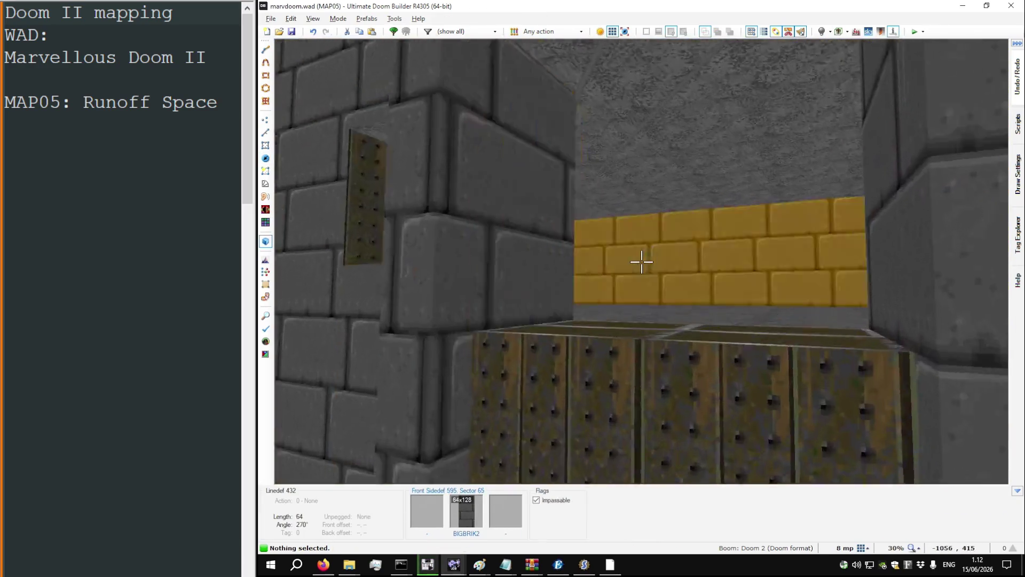
{"action": "key", "text": "w"}
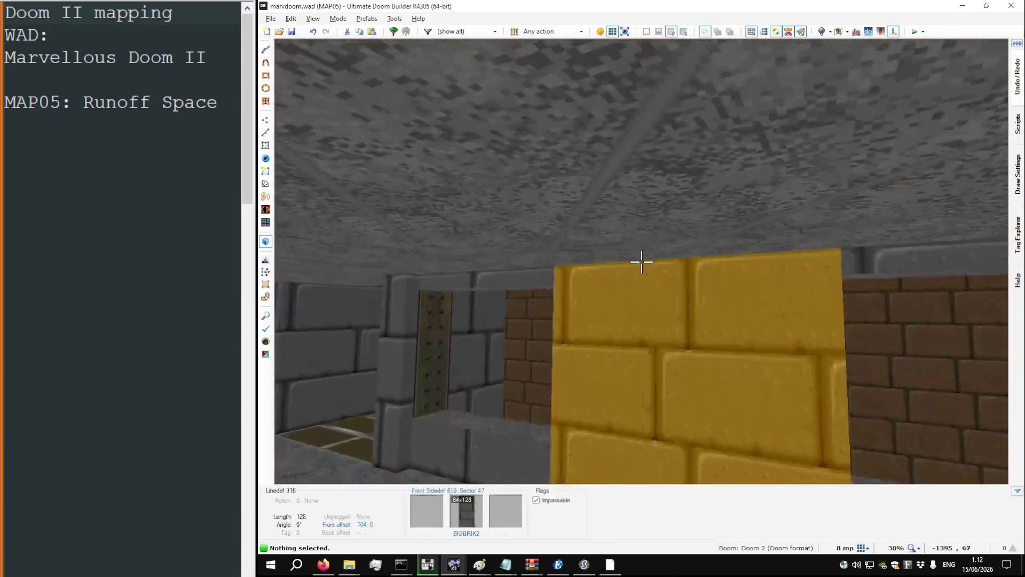
{"action": "key", "text": "w"}
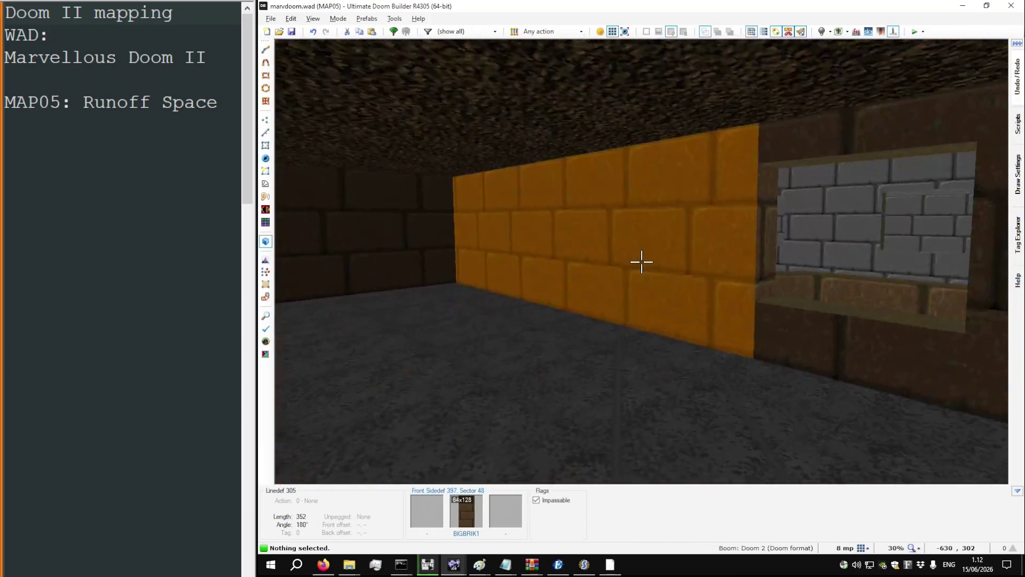
{"action": "key", "text": "w"}
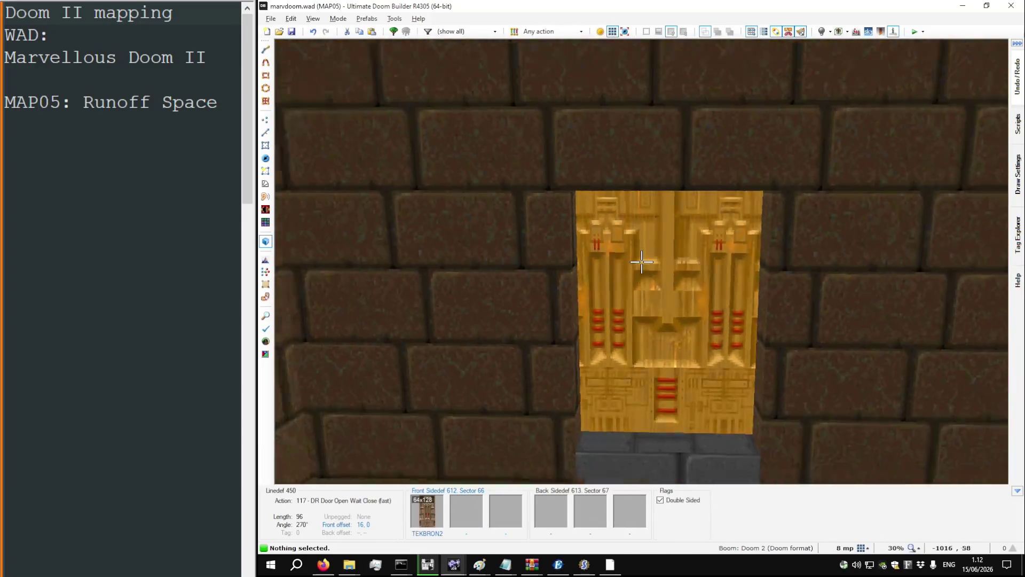
{"action": "key", "text": "w"}
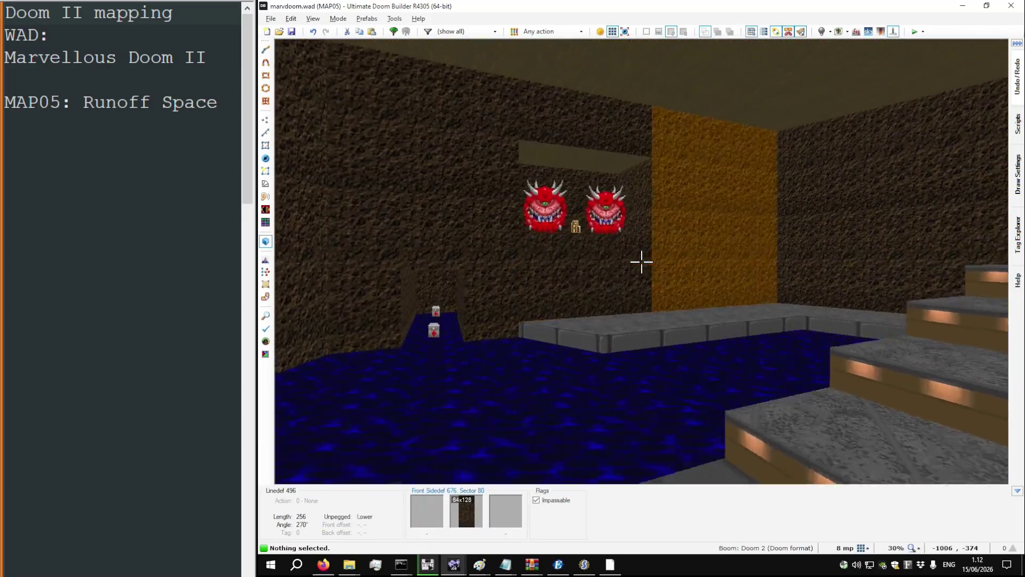
{"action": "key", "text": "w"}
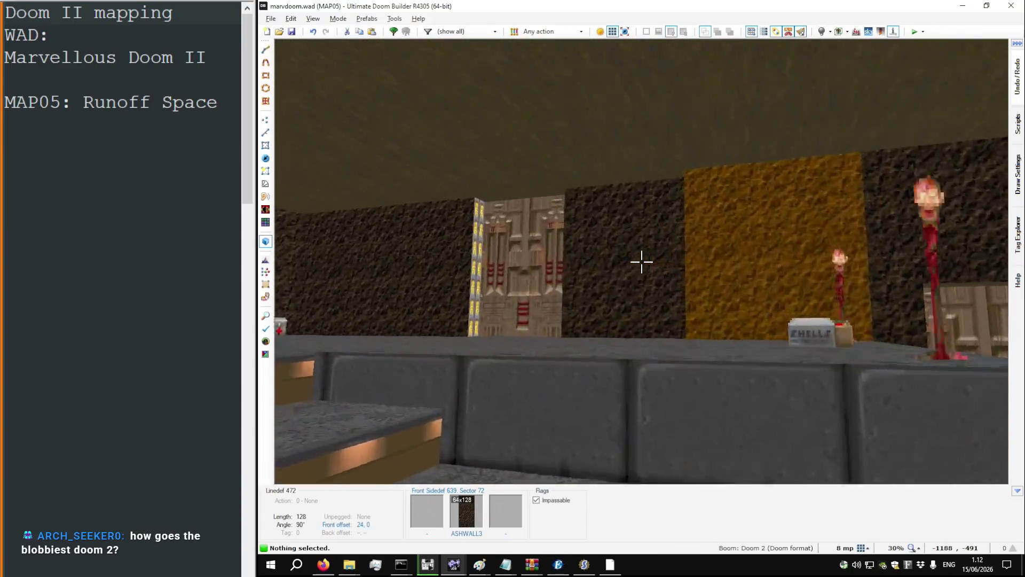
Step: Fly into the yellow-floored room and dim Sector 47 from 224 to 160 brightness
{"action": "key", "text": "w"}
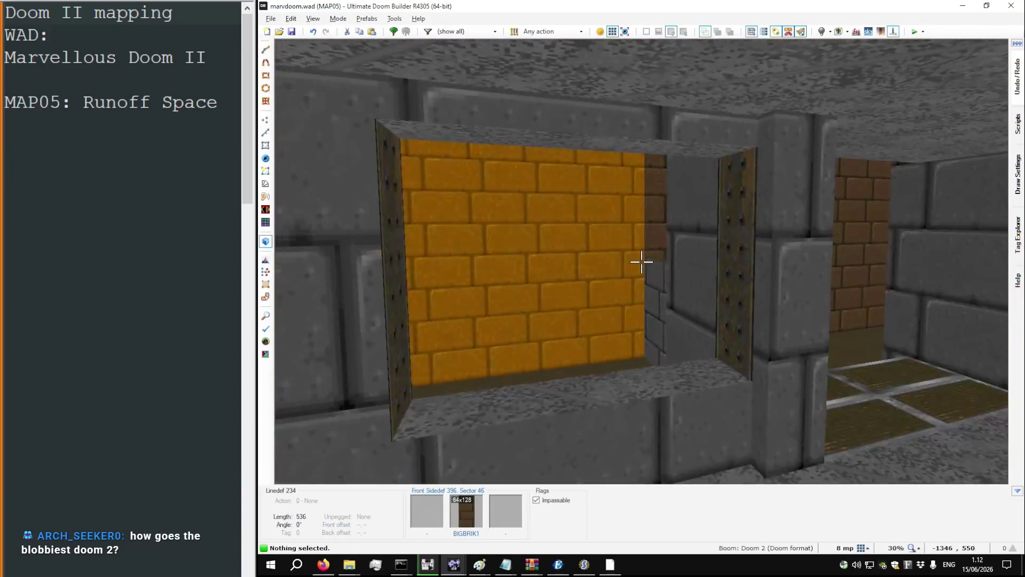
{"action": "key", "text": "w"}
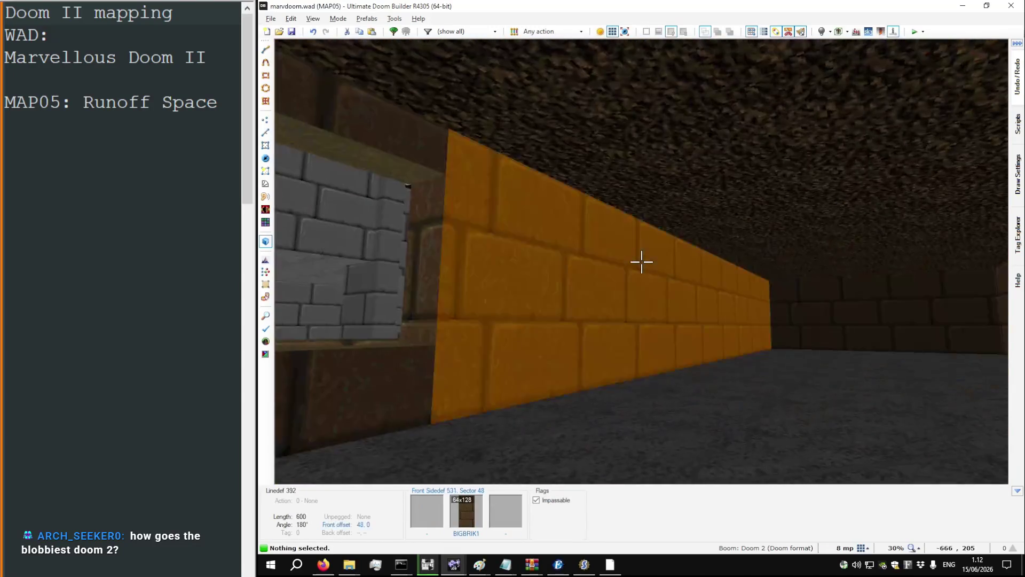
{"action": "key", "text": "w"}
{"action": "key", "text": "w"}
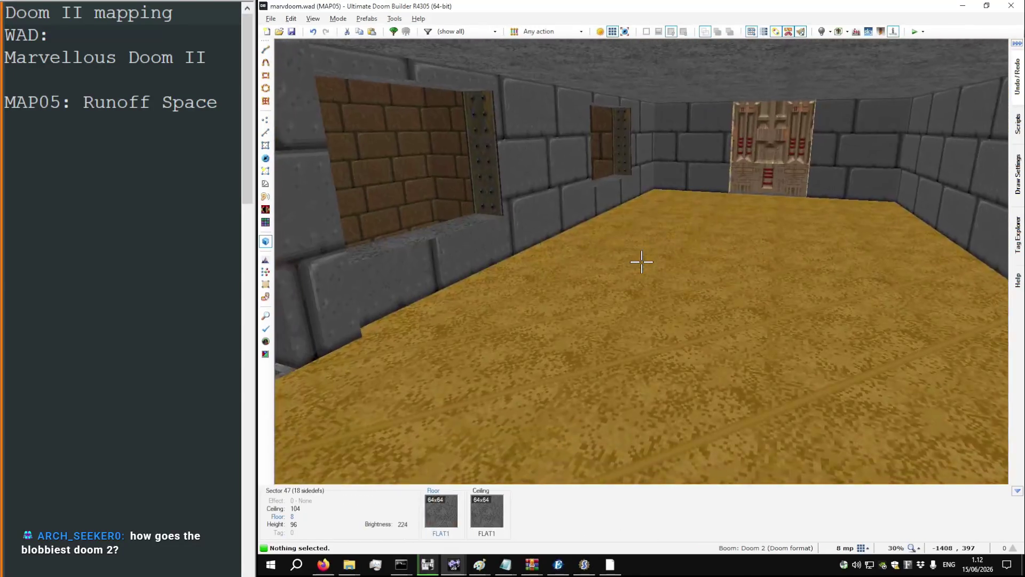
{"action": "key", "text": "minus"}
{"action": "key", "text": "minus"}
{"action": "key", "text": "minus"}
{"action": "key", "text": "minus"}
{"action": "key", "text": "minus"}
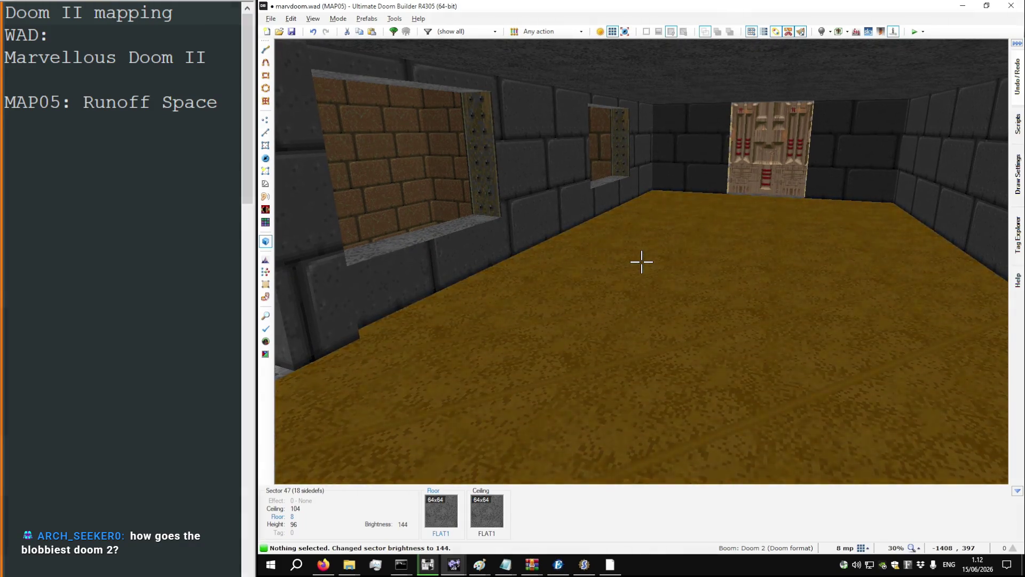
{"action": "key", "text": "equal"}
Step: Fly past the cacodemons, blue corridor and stairs with highlighting off, then return to 2D
{"action": "key", "text": "w"}
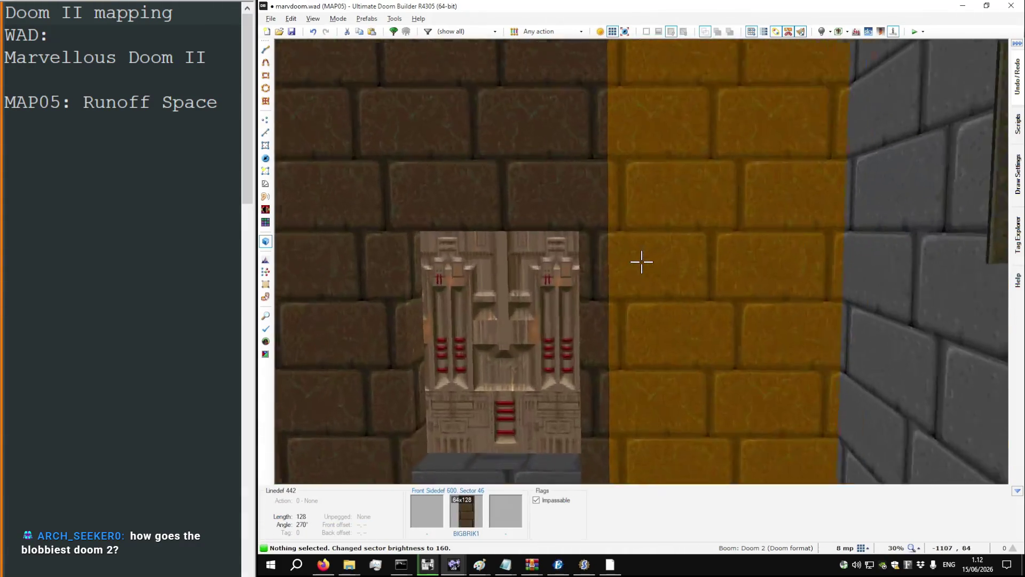
{"action": "key", "text": "s"}
{"action": "key", "text": "w"}
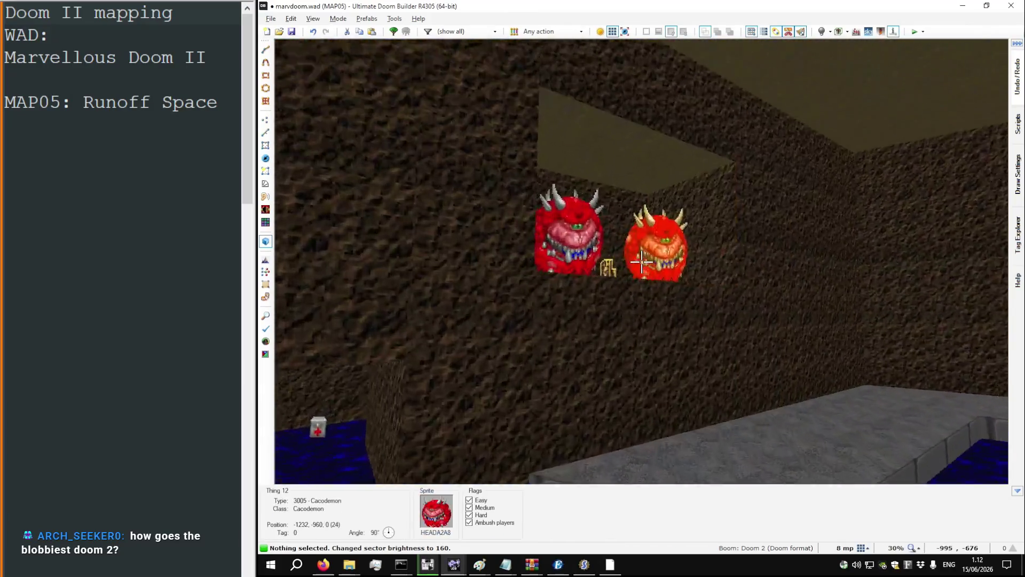
{"action": "key", "text": "h"}
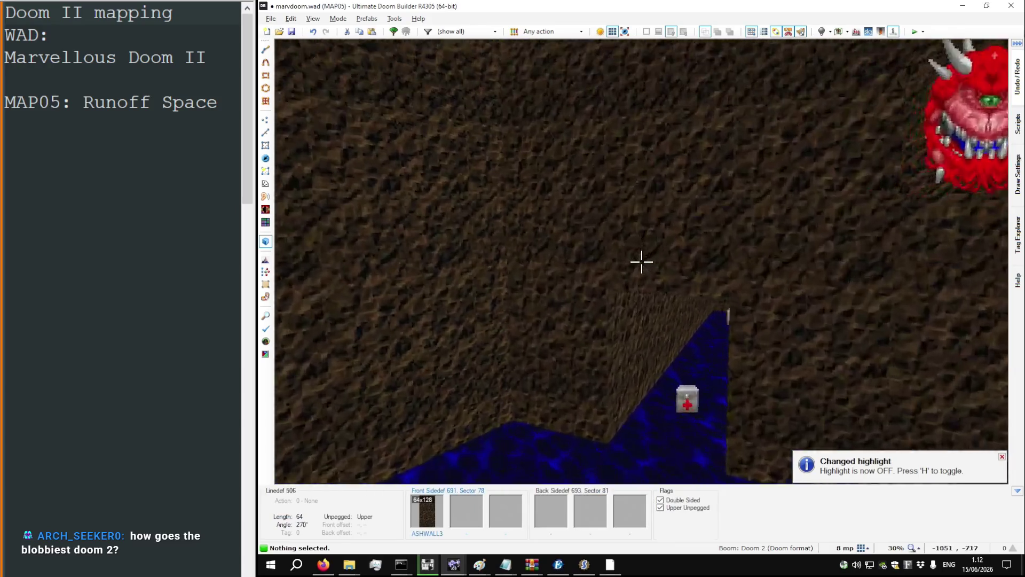
{"action": "key", "text": "w"}
{"action": "key", "text": "w"}
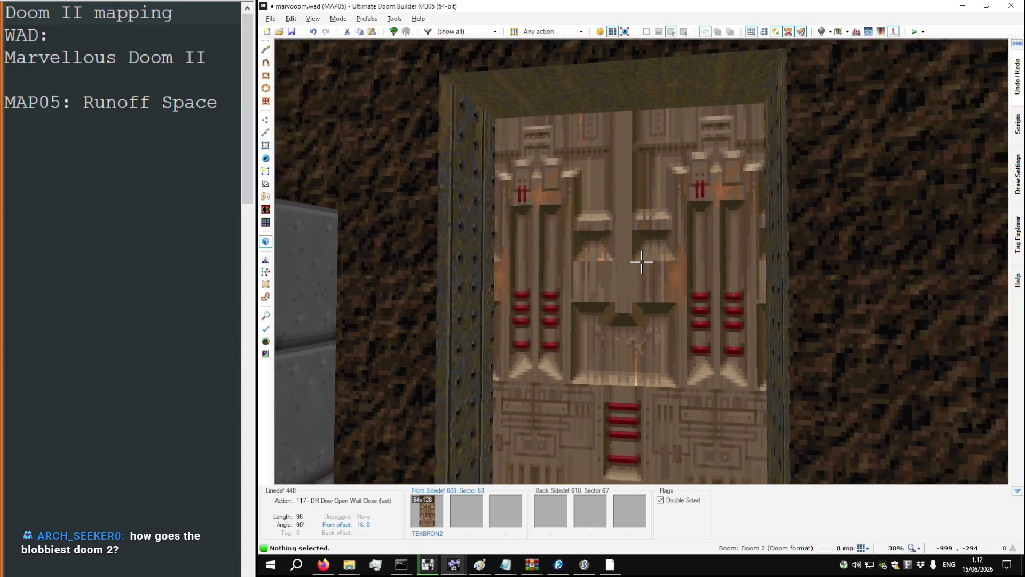
{"action": "key", "text": "w"}
{"action": "key", "text": "w"}
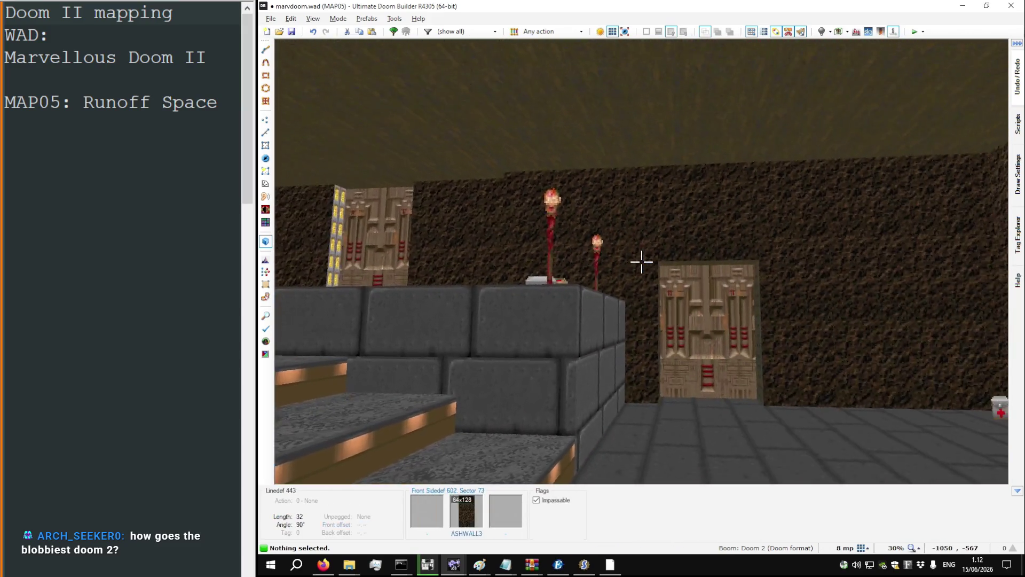
{"action": "key", "text": "w"}
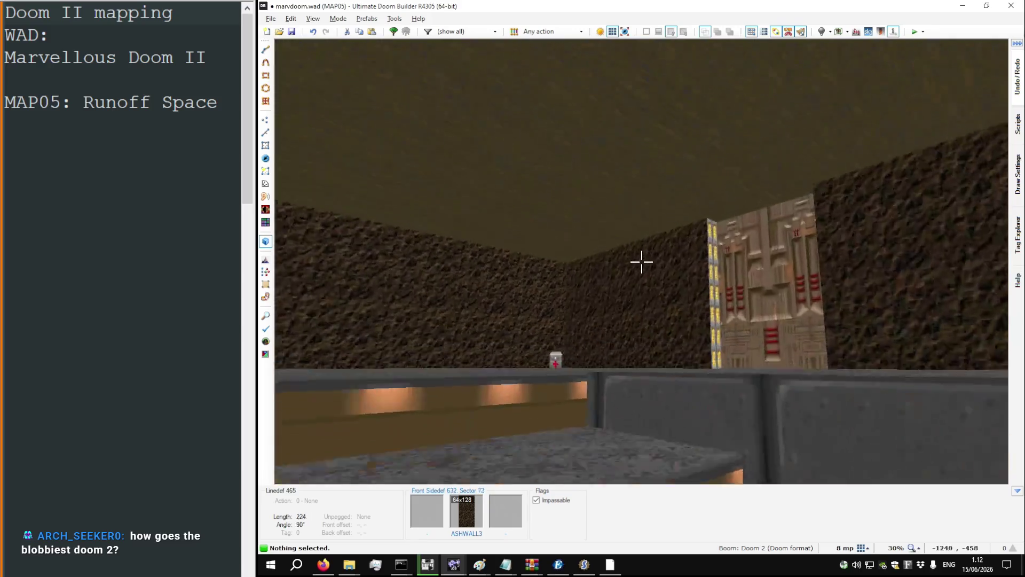
{"action": "key", "text": "w"}
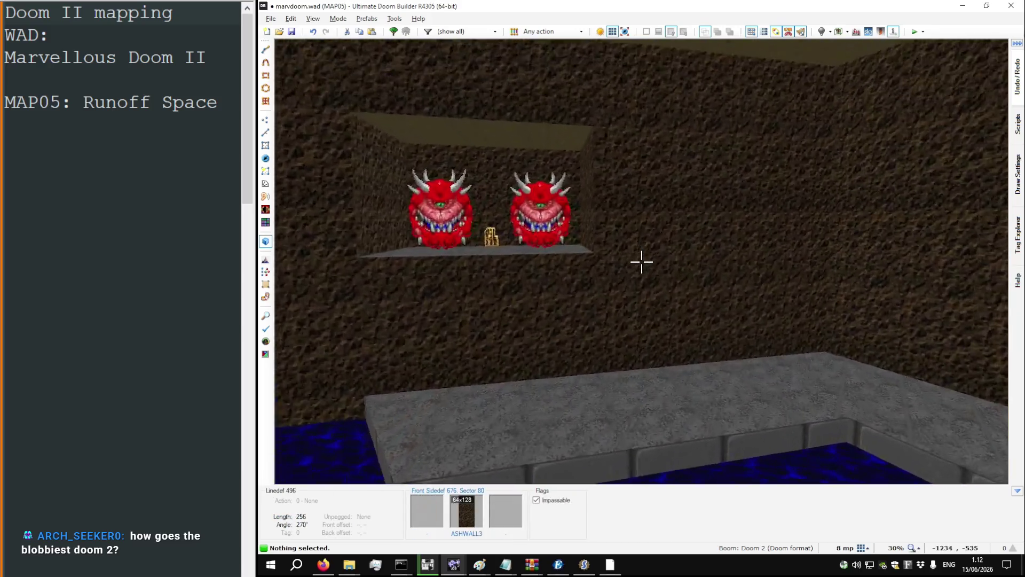
{"action": "key", "text": "q"}
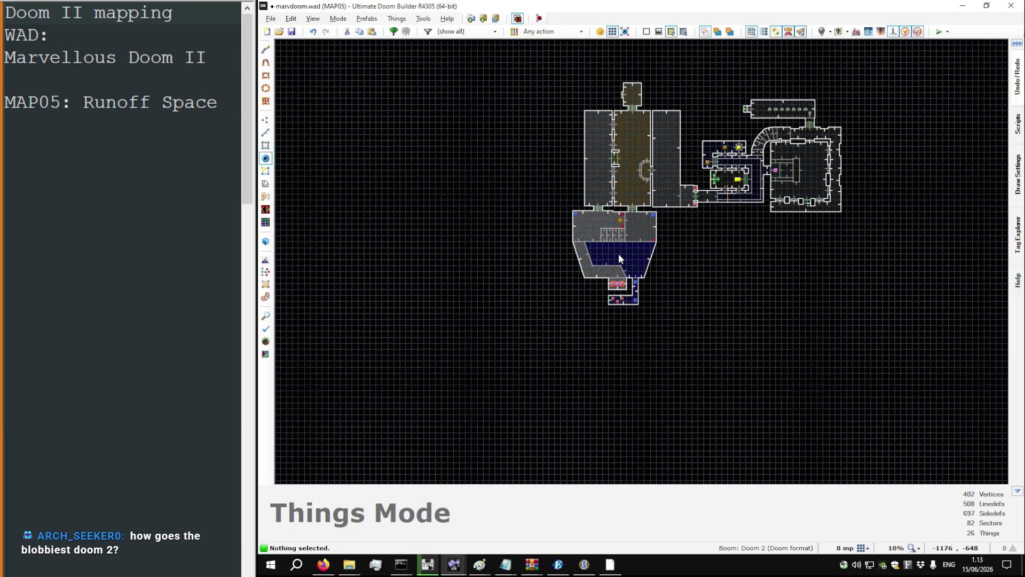
Step: Save MAP05 with the dimmed yellow room to marvdoom.wad
{"action": "key", "text": "ctrl+s"}
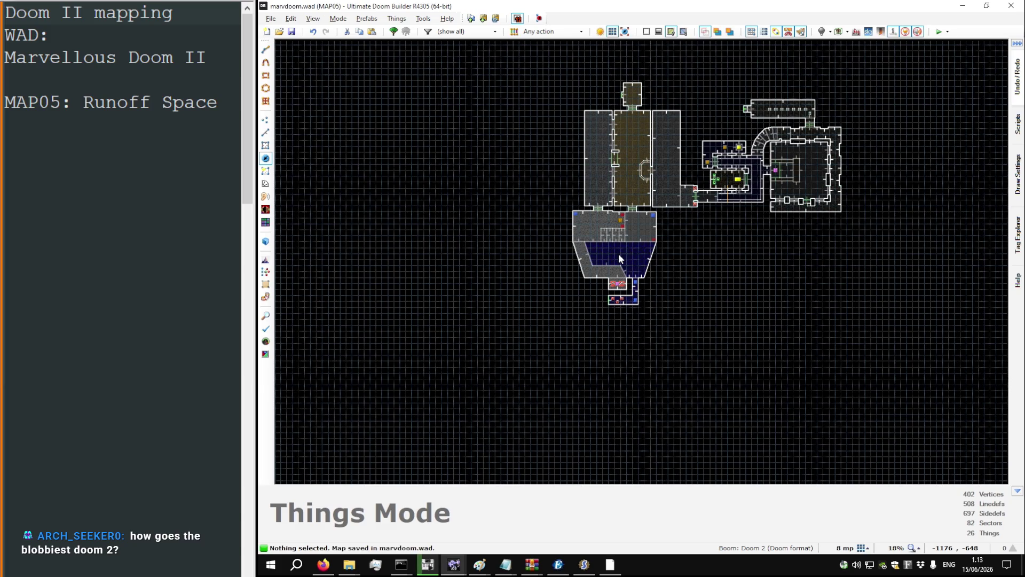